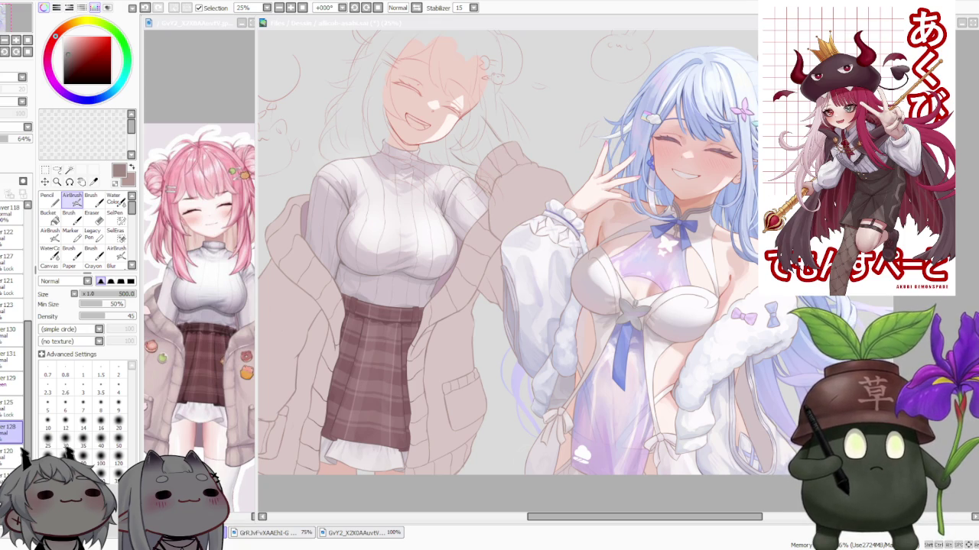
- Pick a lighter pink, switch to the Brush tool for blending, and undo a faint jacket stroke
scroll(558, 302, down, 3)
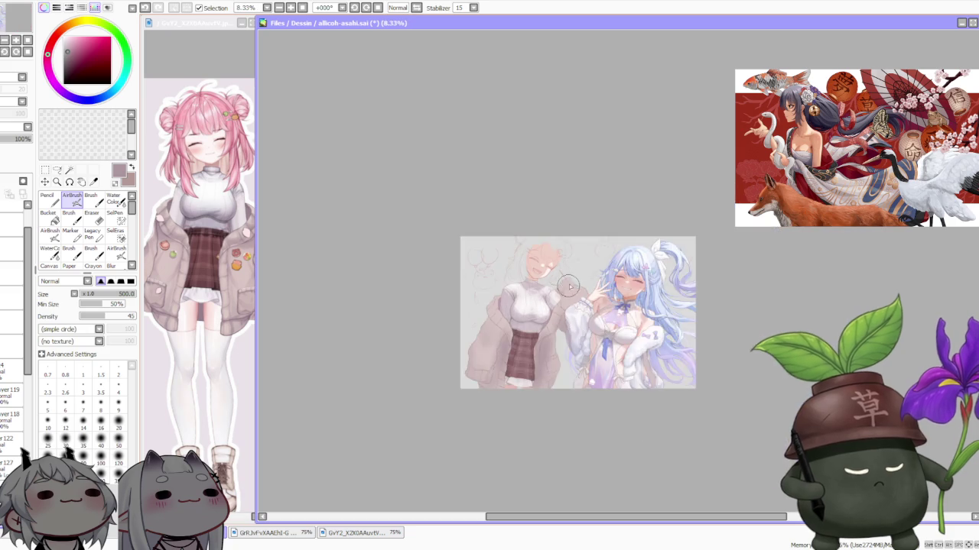
scroll(558, 302, up, 1)
alt+click(407, 374)
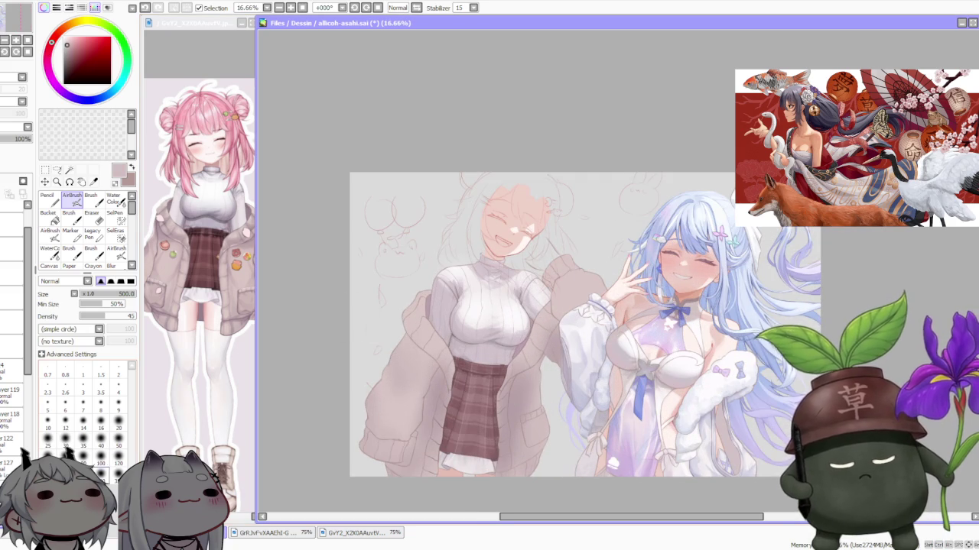
click(90, 197)
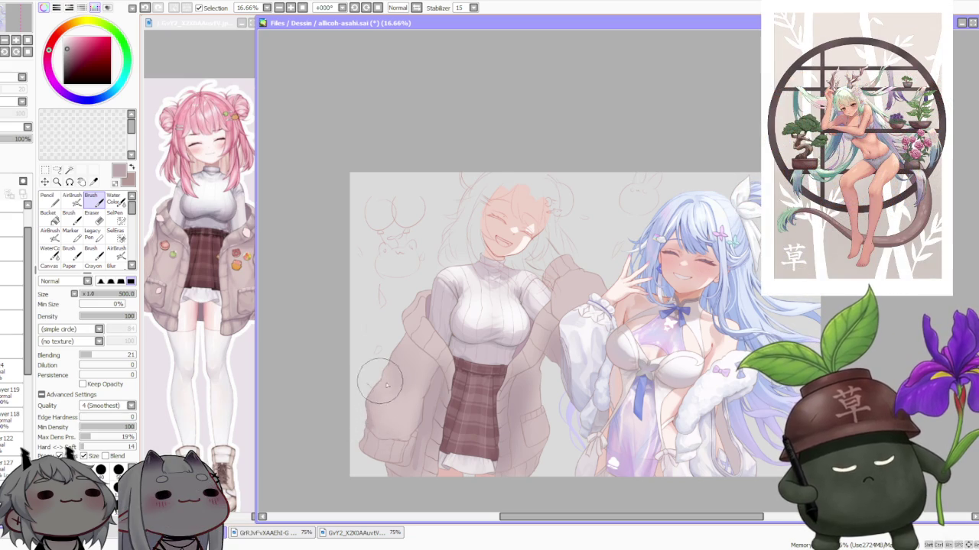
key(ctrl+z)
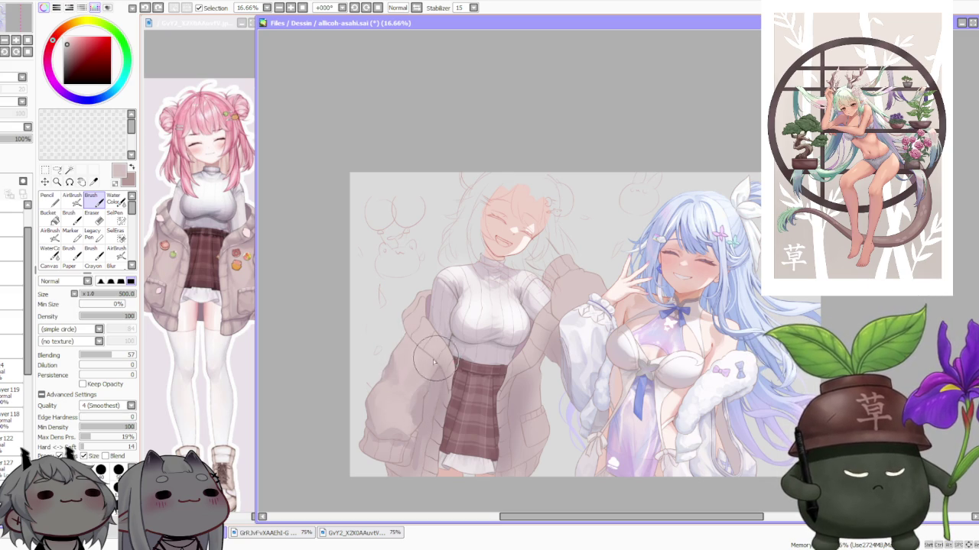
- Blend the jacket's lower left, sampling darker and lighter jacket tones and undoing one stroke
alt+click(405, 396)
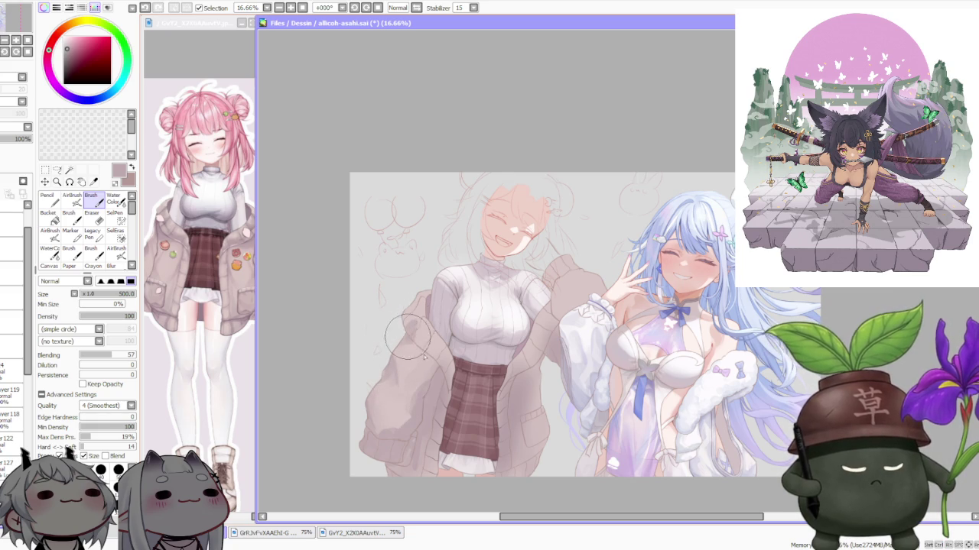
key(ctrl+z)
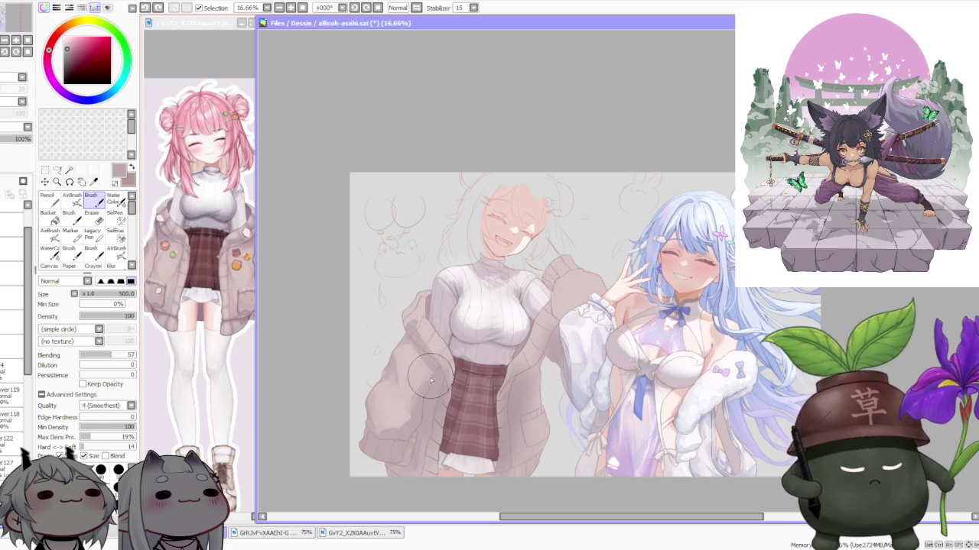
alt+click(413, 353)
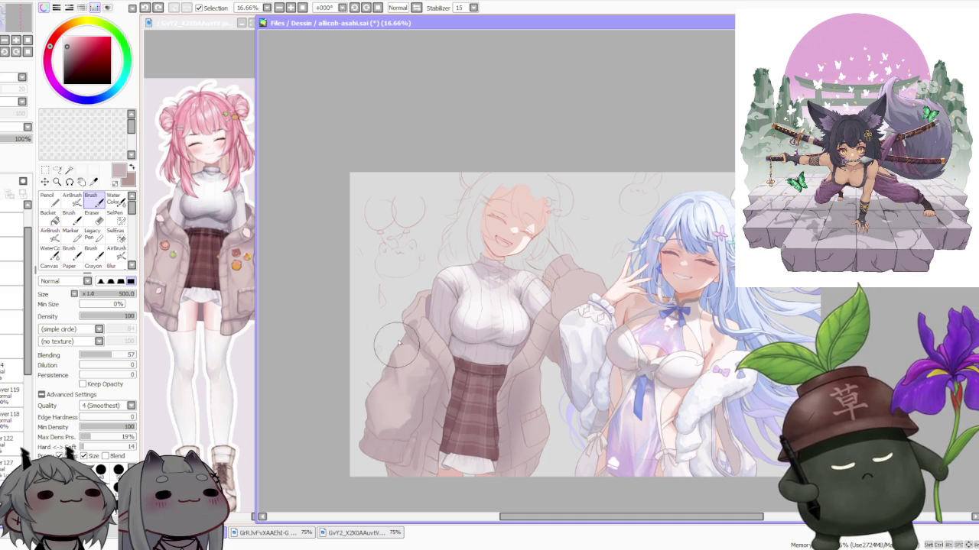
alt+click(391, 430)
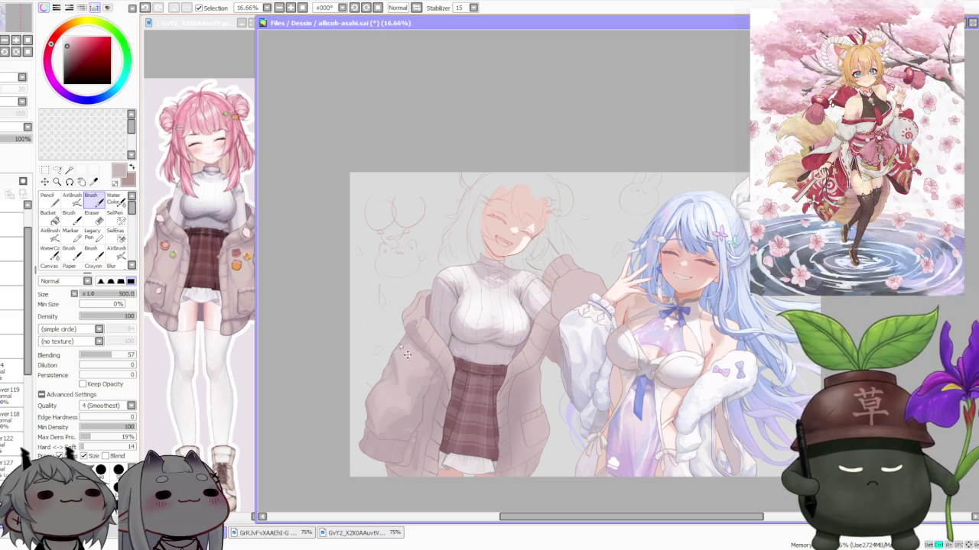
scroll(462, 287, down, 1)
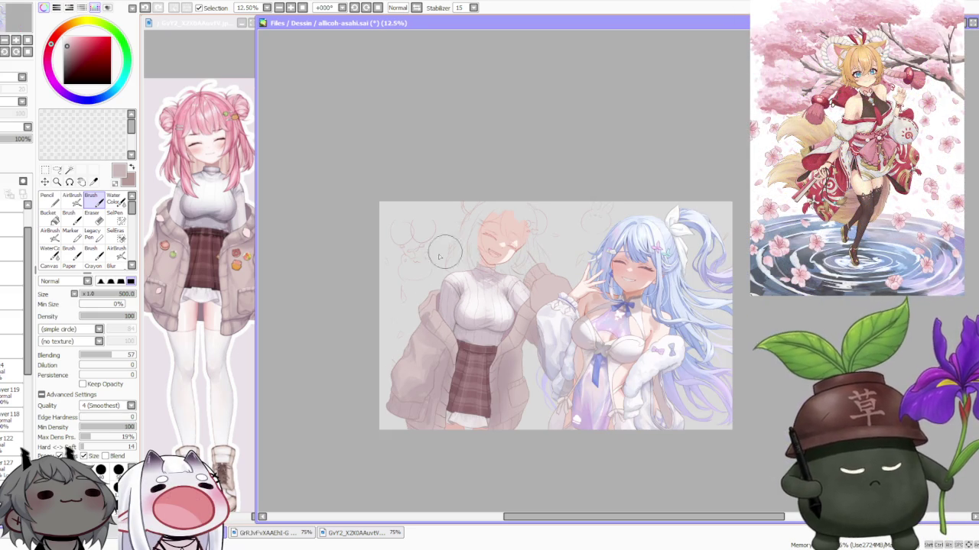
- Zoom to 25% and sample a lighter jacket tone for blending the left side
scroll(458, 321, up, 2)
scroll(386, 436, down, 2)
scroll(386, 439, up, 2)
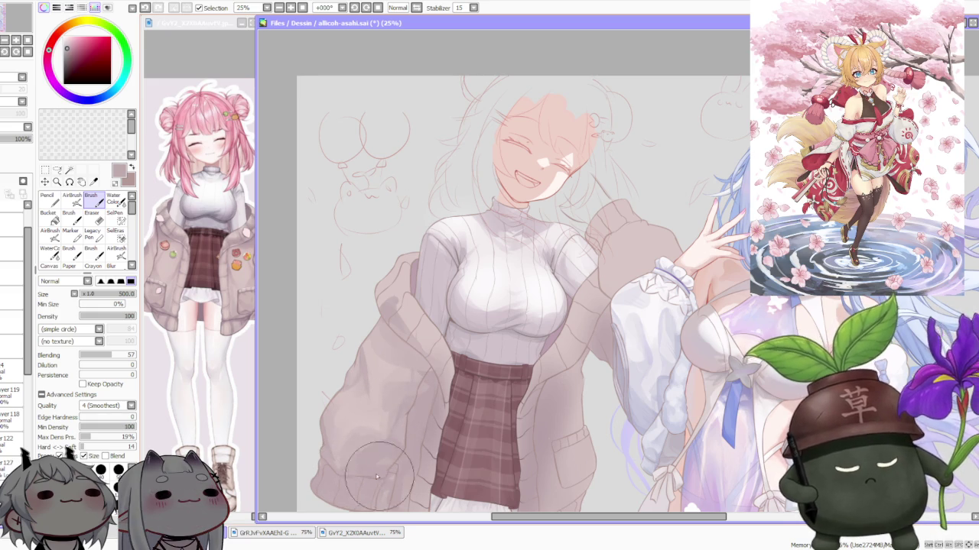
scroll(382, 429, down, 1)
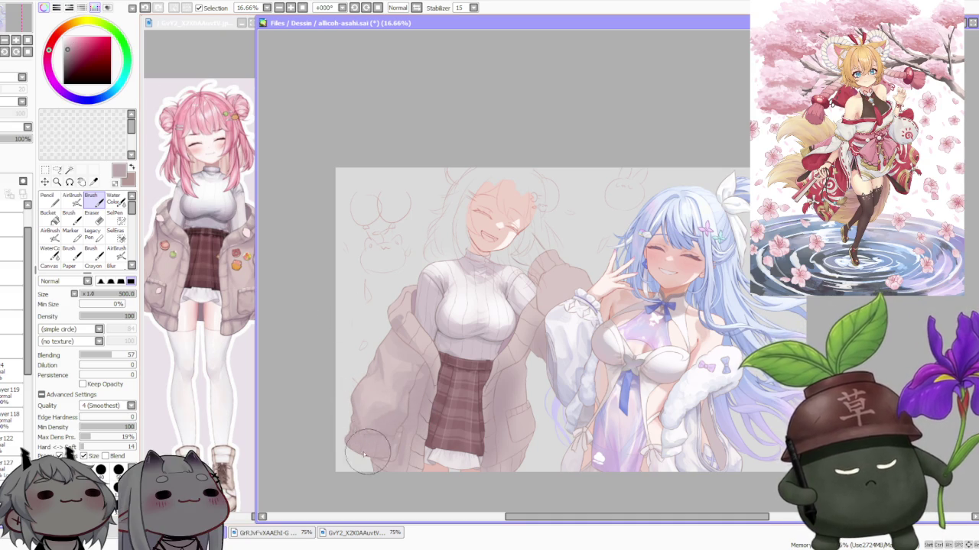
alt+click(363, 416)
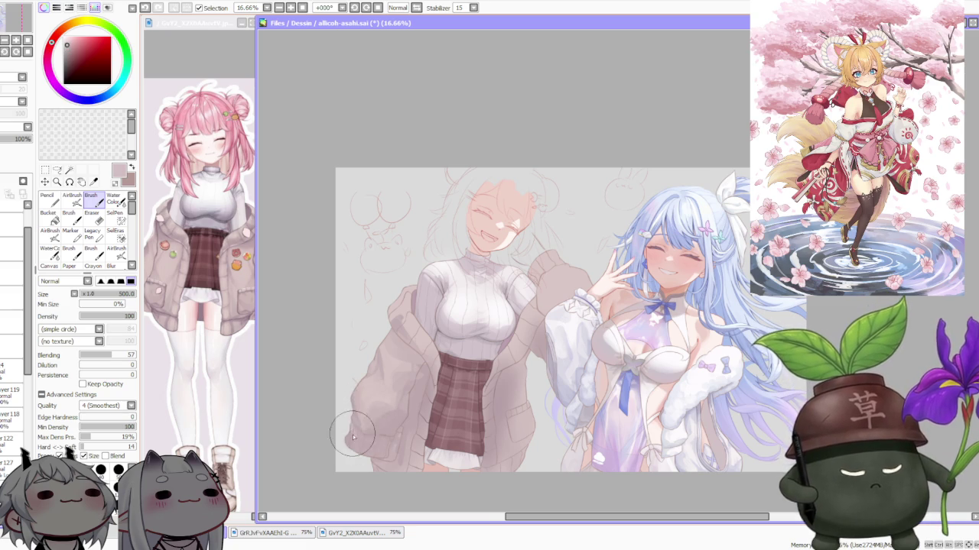
- Blend the shading along the jacket's left side, zooming in and out to check it
scroll(352, 436, up, 1)
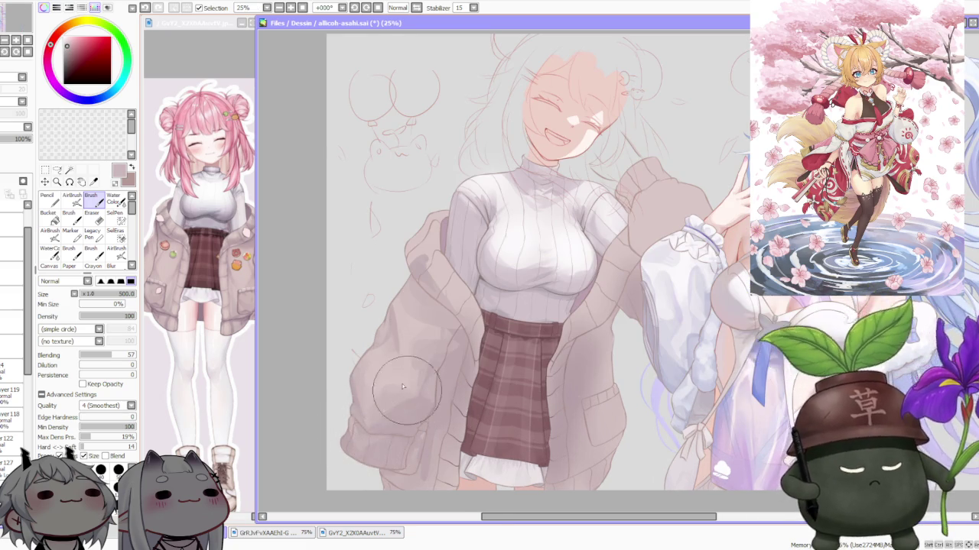
scroll(408, 392, down, 1)
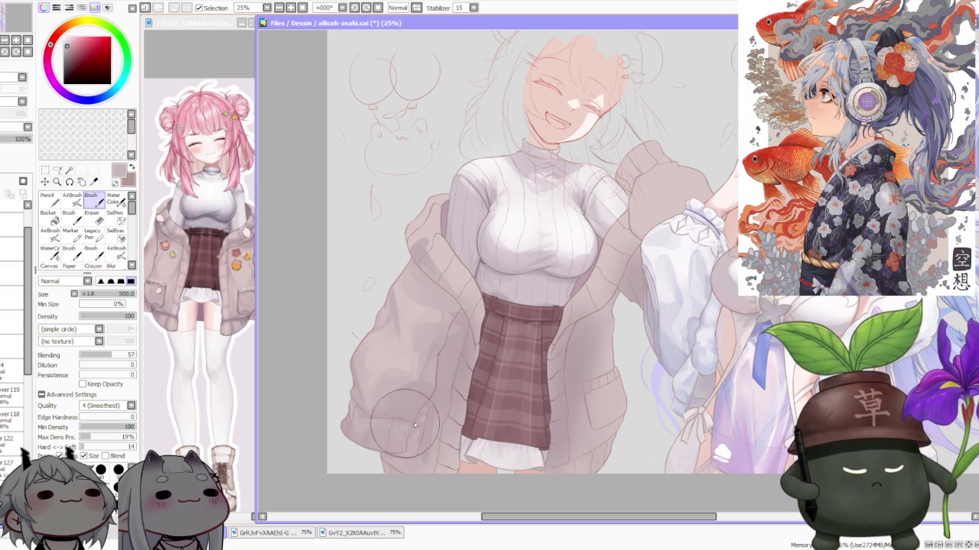
scroll(409, 367, down, 1)
scroll(409, 327, down, 1)
scroll(410, 306, up, 2)
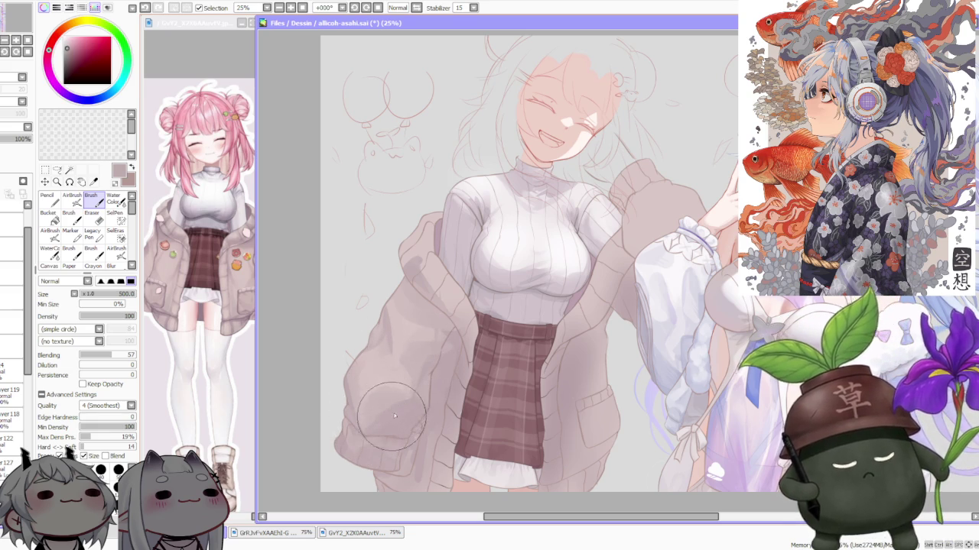
scroll(391, 420, down, 2)
scroll(470, 297, up, 2)
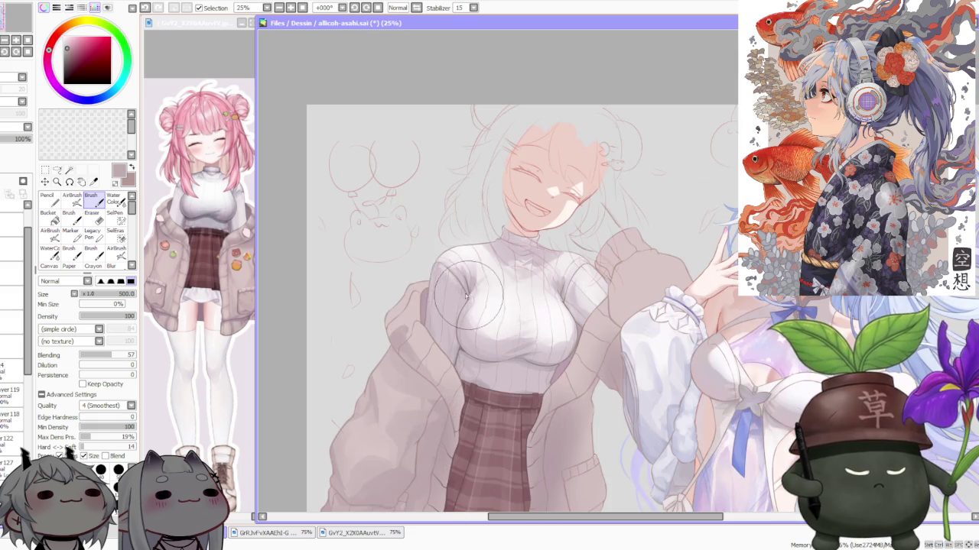
scroll(470, 297, down, 2)
scroll(499, 232, down, 1)
scroll(500, 232, up, 3)
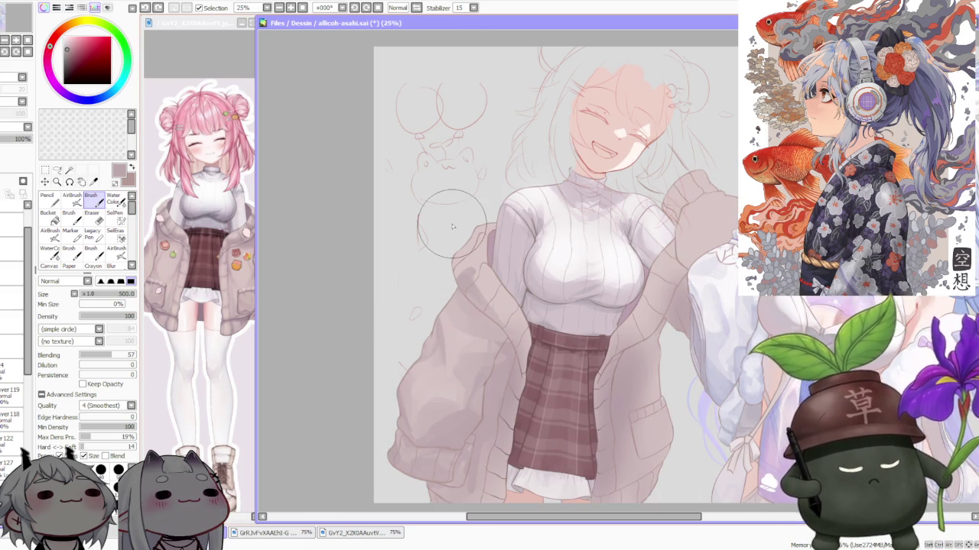
scroll(452, 226, down, 2)
scroll(451, 223, up, 1)
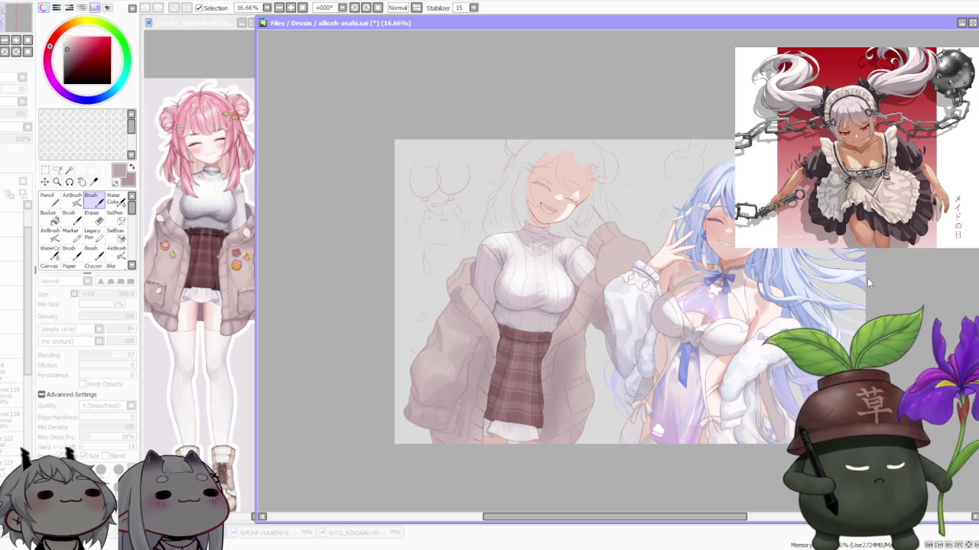
click(765, 252)
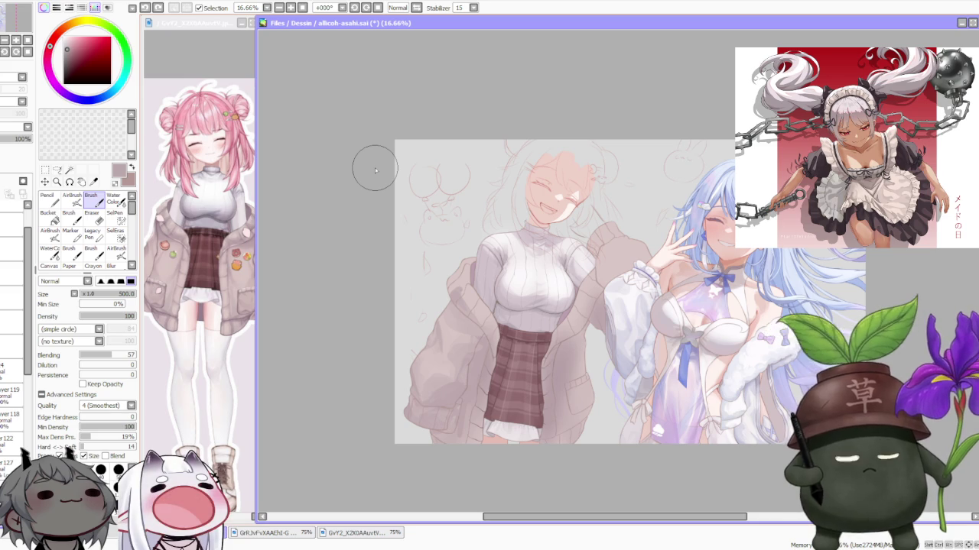
- Blend the jacket's left side with sampled pinks, then drop blending to 33 toward the waist
alt+click(164, 232)
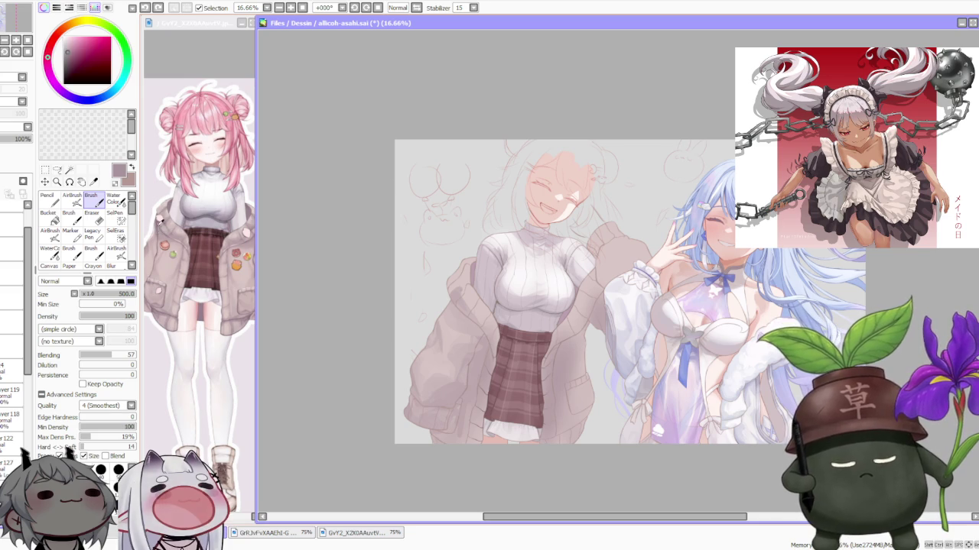
alt+click(159, 217)
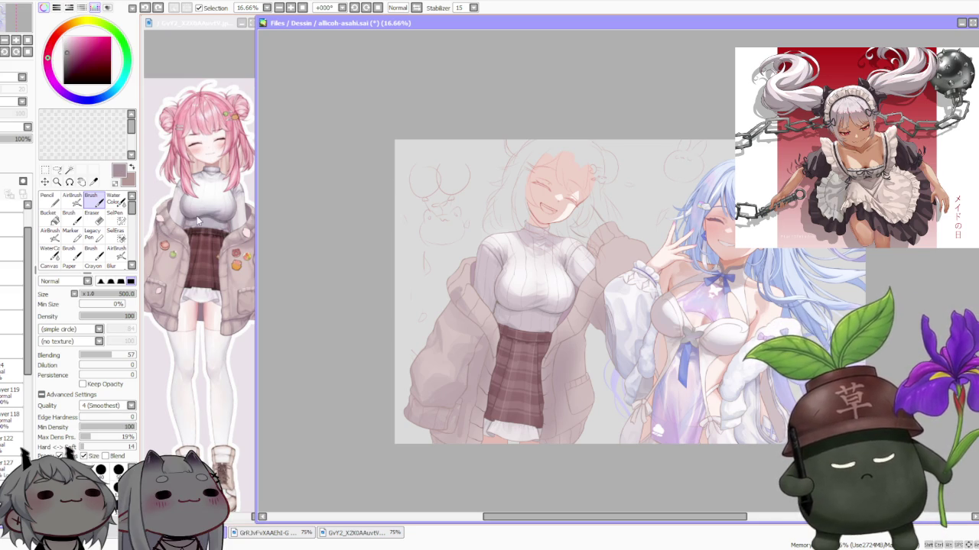
scroll(453, 302, up, 1)
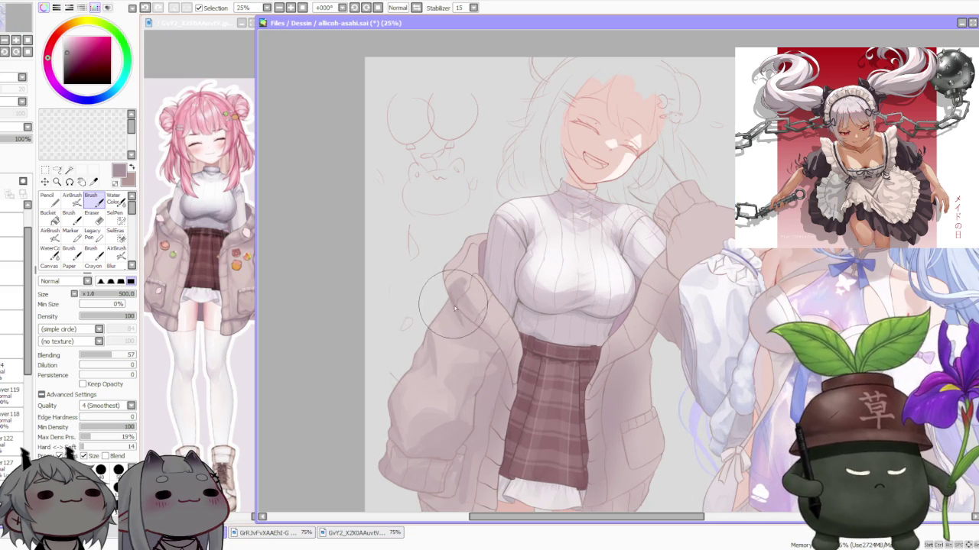
mouse_move(454, 306)
mouse_down()
mouse_move(425, 364)
mouse_move(429, 321)
mouse_move(422, 364)
mouse_move(438, 373)
mouse_move(448, 311)
mouse_up()
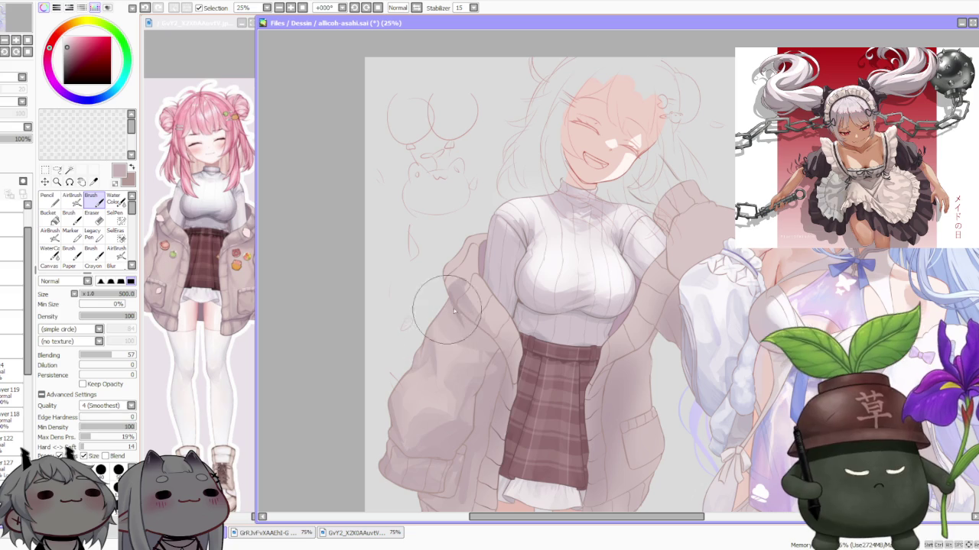
key(ctrl+z)
drag(472, 420, 474, 359)
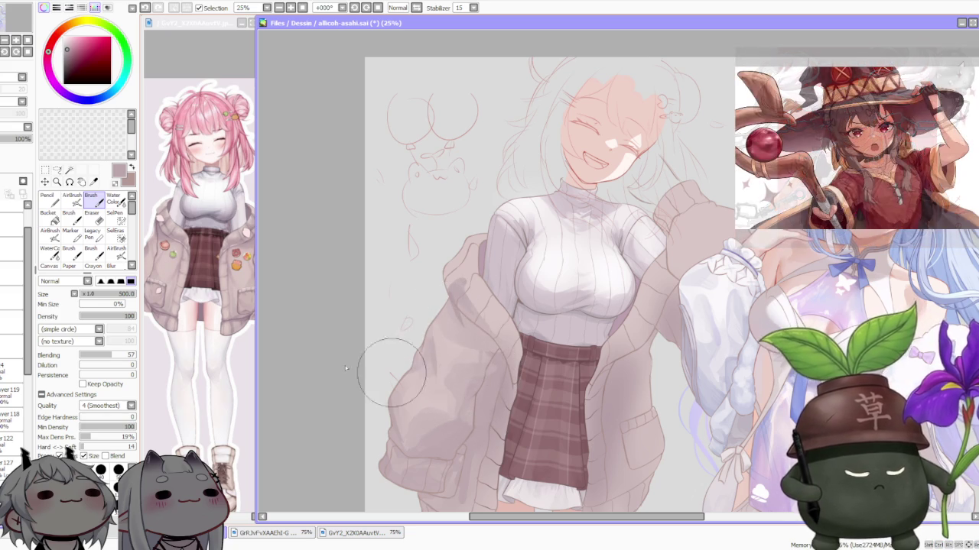
click(98, 355)
drag(504, 402, 491, 356)
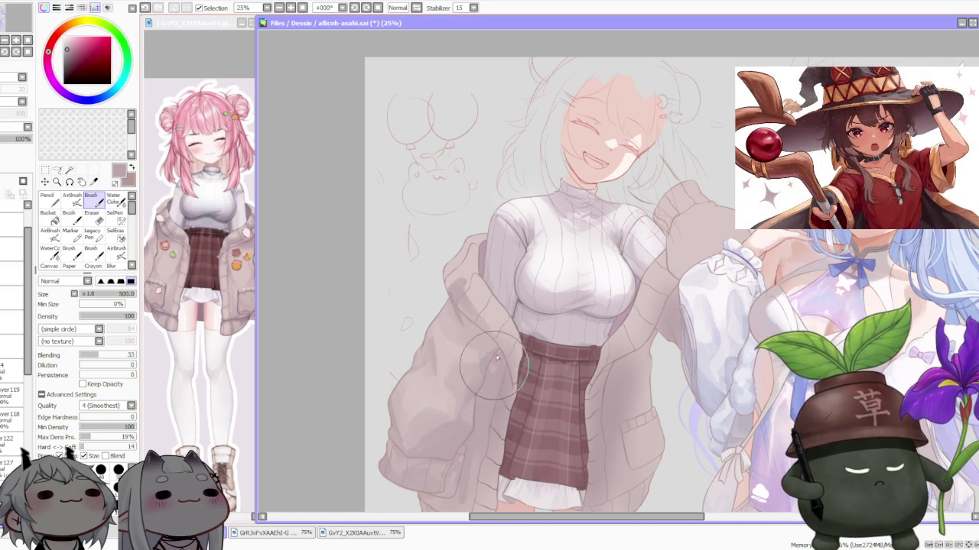
- Blend the jacket shading beside the skirt, sample a lighter tone, and undo one stroke
mouse_move(491, 356)
mouse_down()
mouse_move(500, 381)
mouse_move(480, 483)
mouse_up()
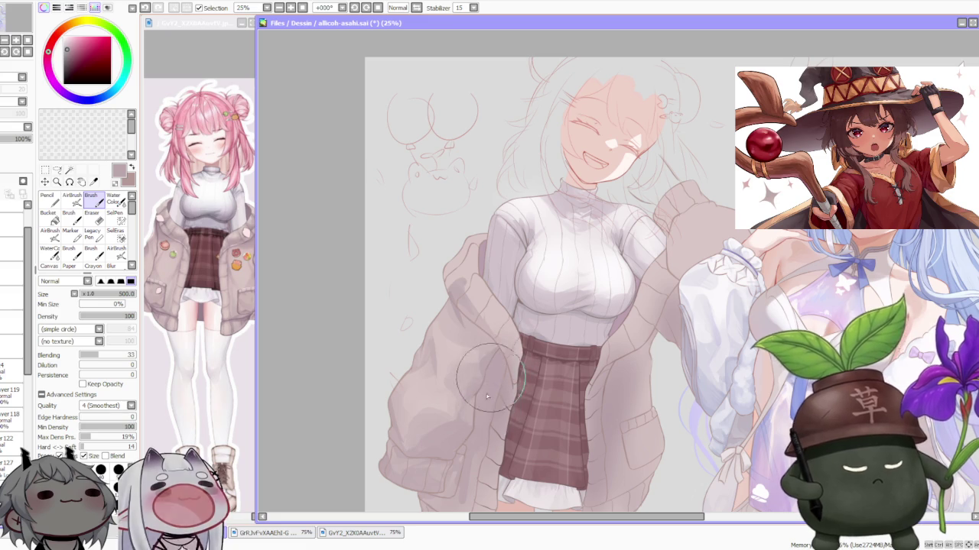
scroll(480, 484, down, 1)
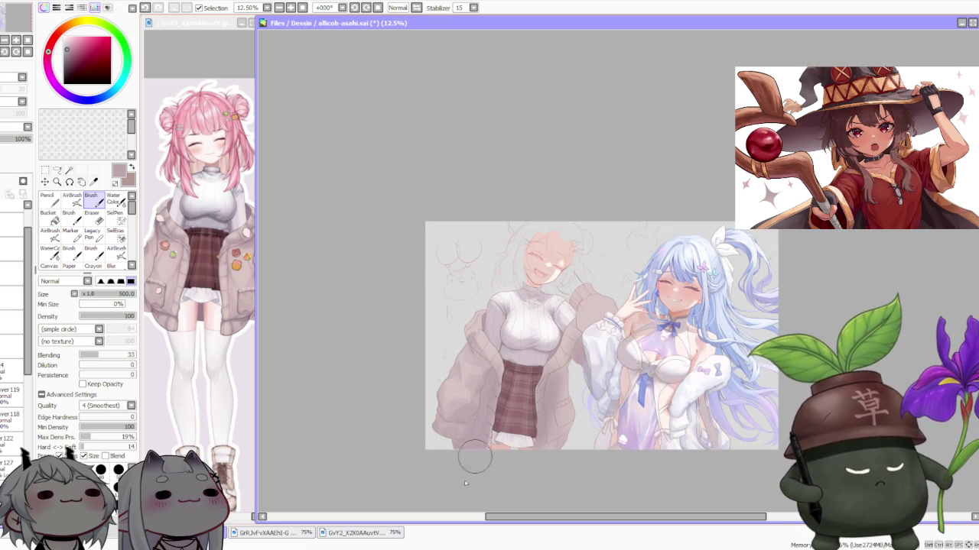
scroll(467, 469, up, 1)
scroll(469, 376, up, 1)
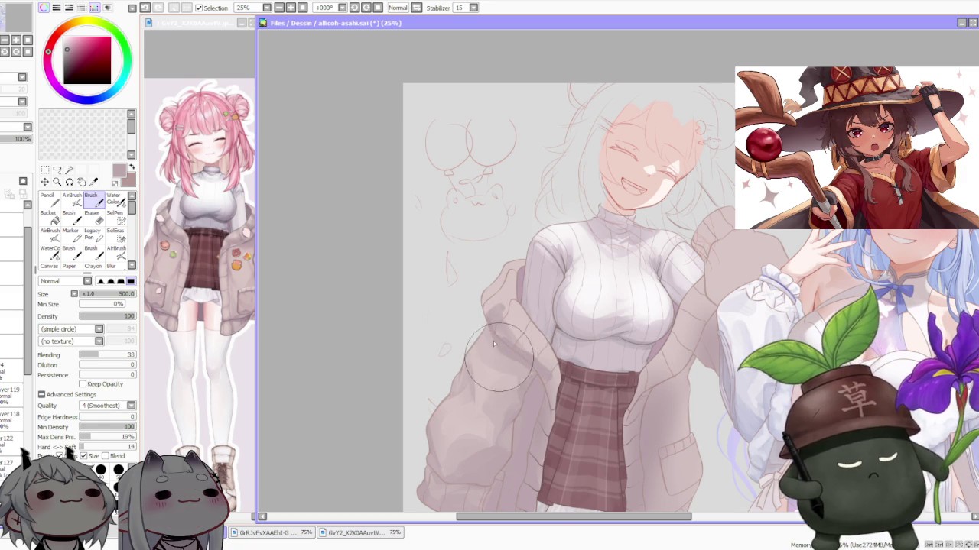
alt+click(502, 375)
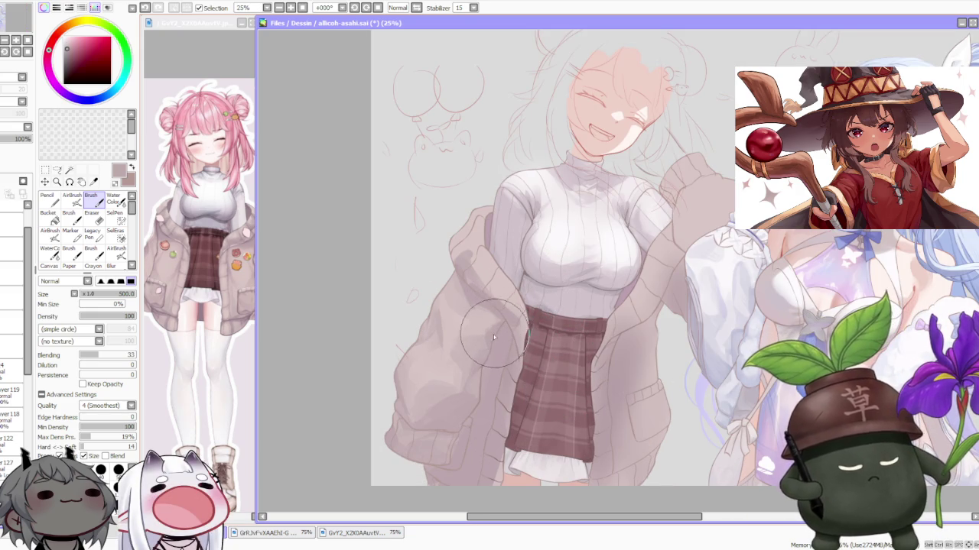
key(ctrl+z)
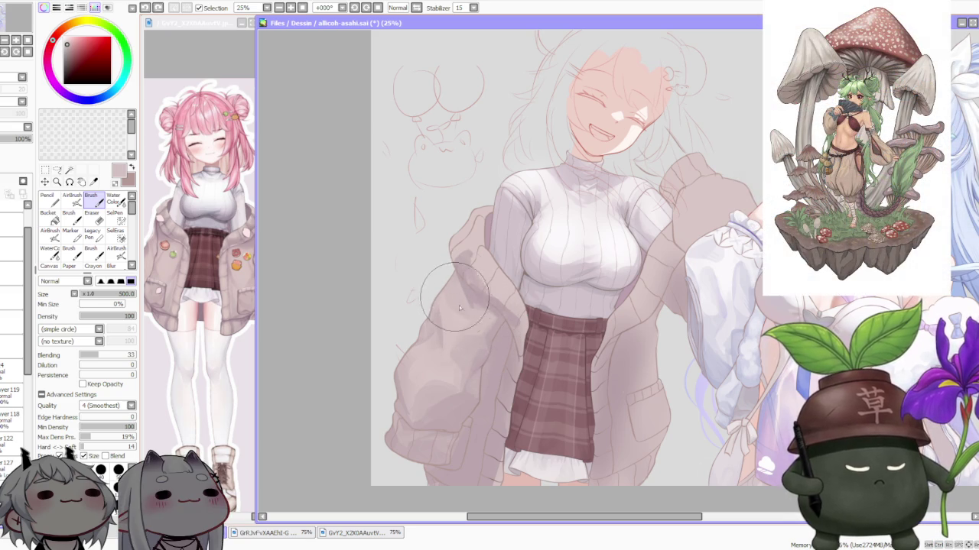
scroll(484, 190, down, 1)
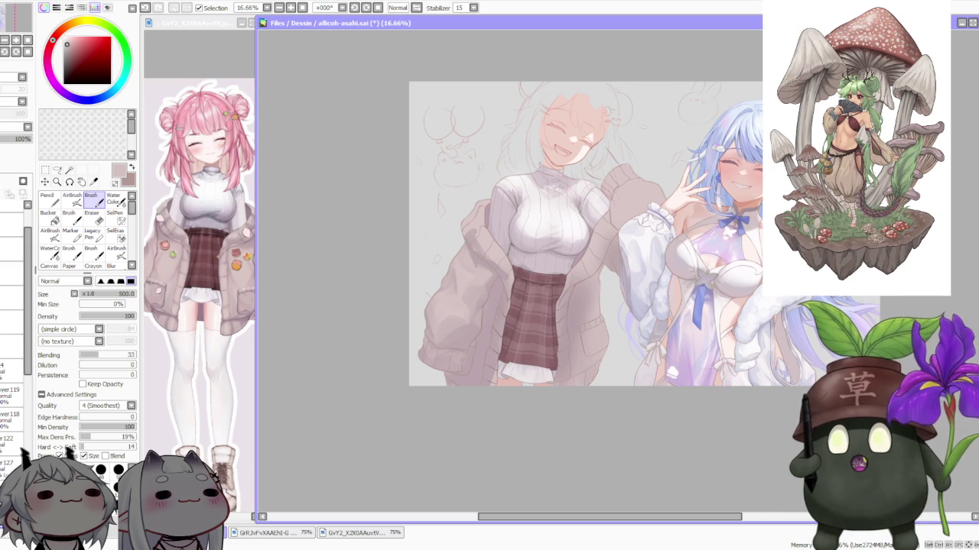
key(alt+Tab)
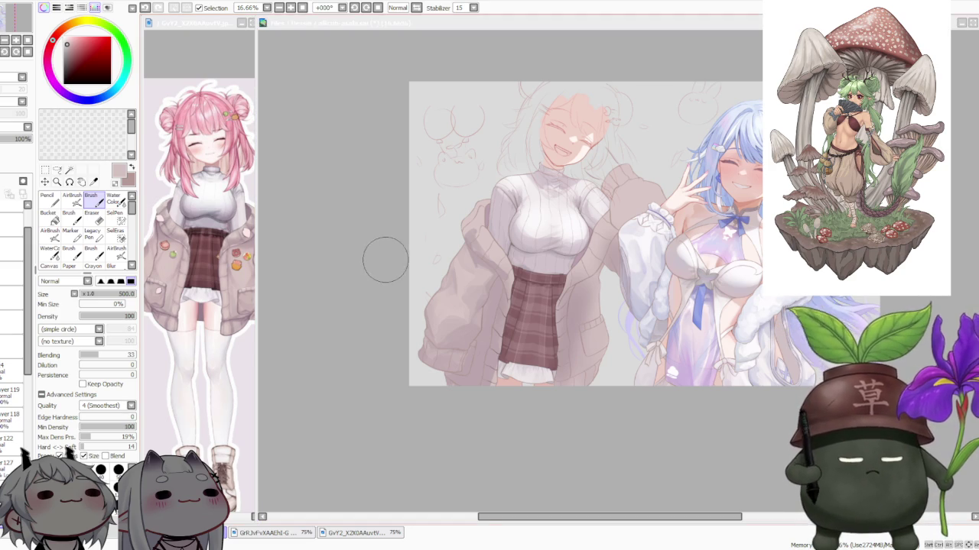
- Undo a jacket stroke, sample the waistband colour, and blend where jacket meets skirt
key(alt+Tab)
scroll(495, 244, up, 1)
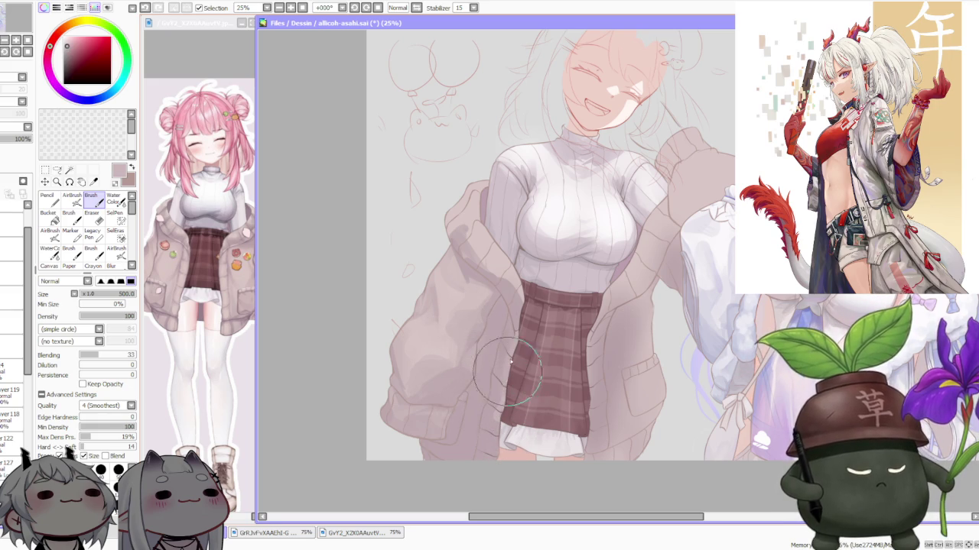
key(ctrl+z)
key(ctrl+z)
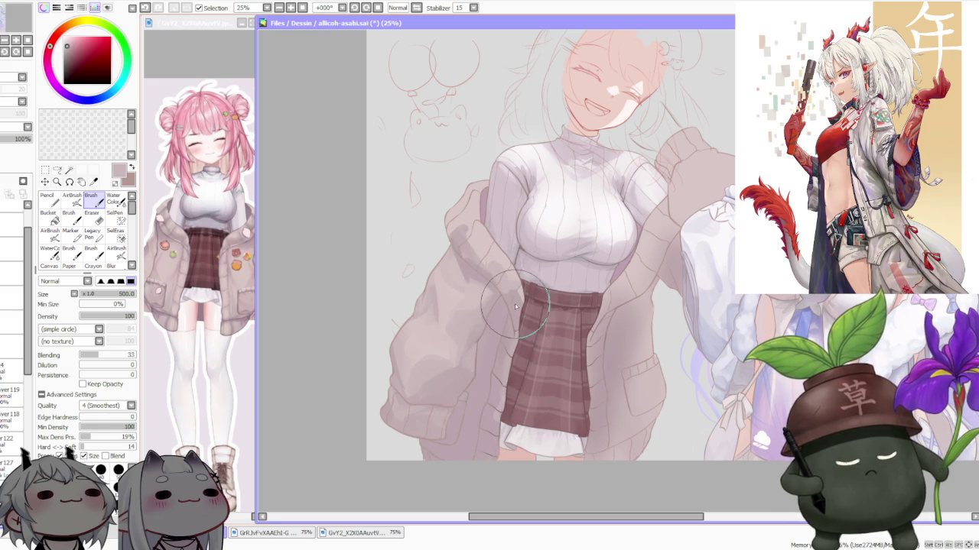
alt+click(519, 304)
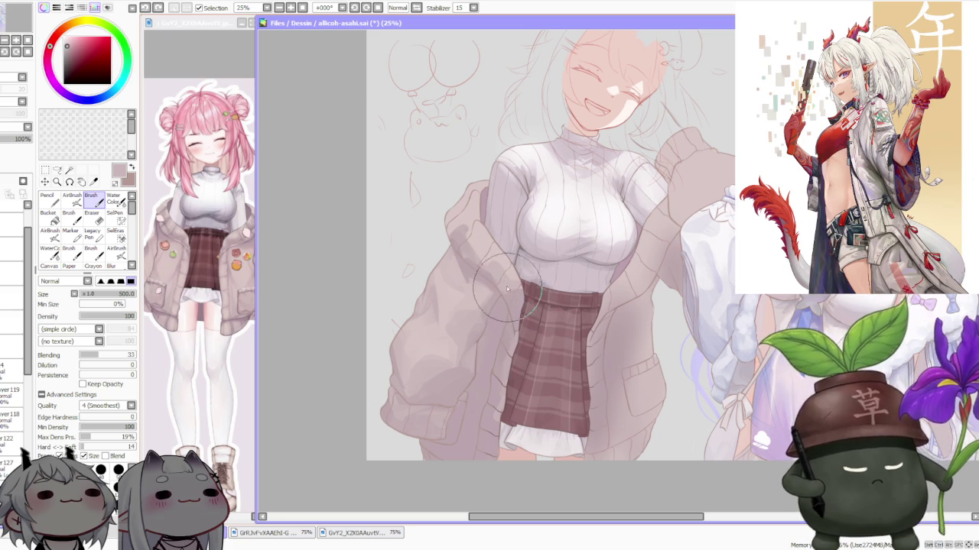
drag(511, 298, 508, 285)
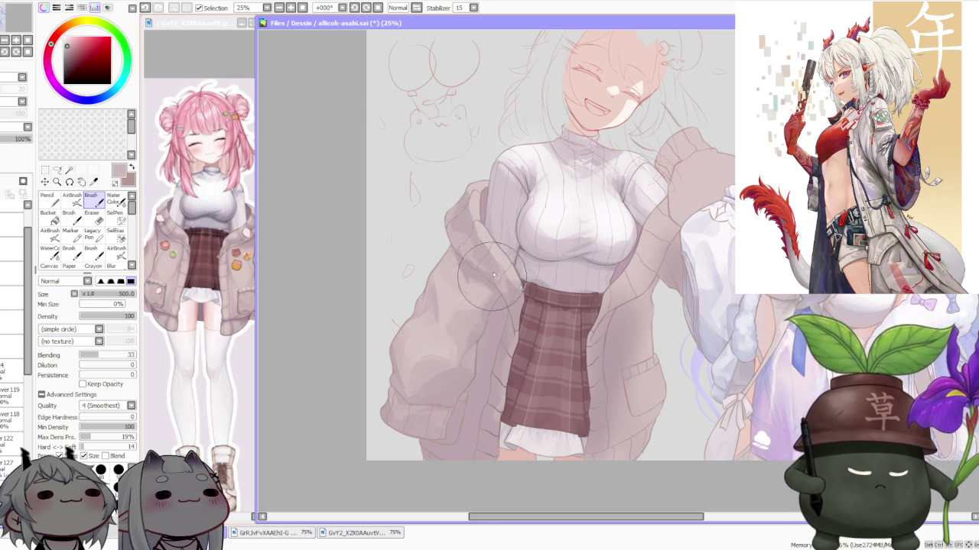
scroll(494, 281, down, 3)
- Zoom in on the inner jacket sleeve beside the sweater to inspect its shading
scroll(459, 252, up, 3)
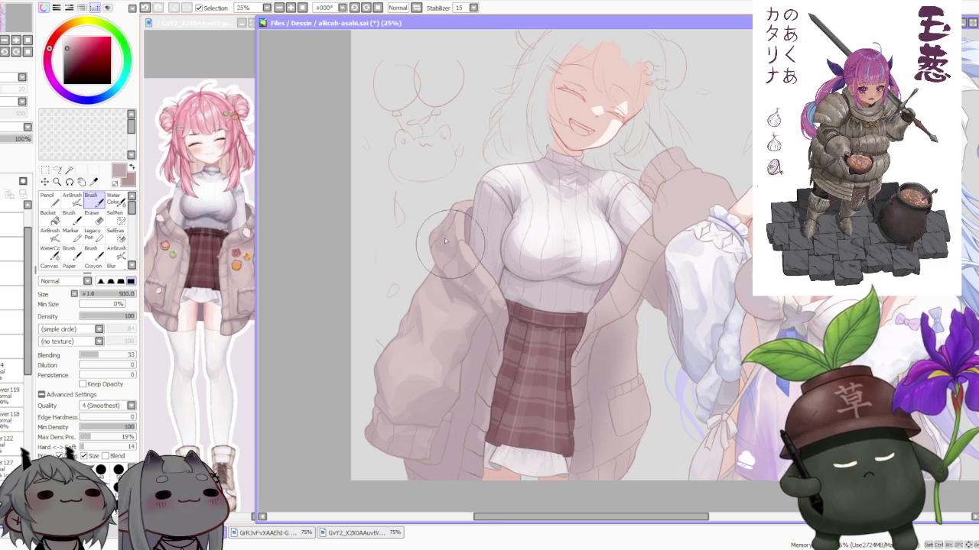
scroll(450, 246, down, 3)
scroll(478, 185, up, 3)
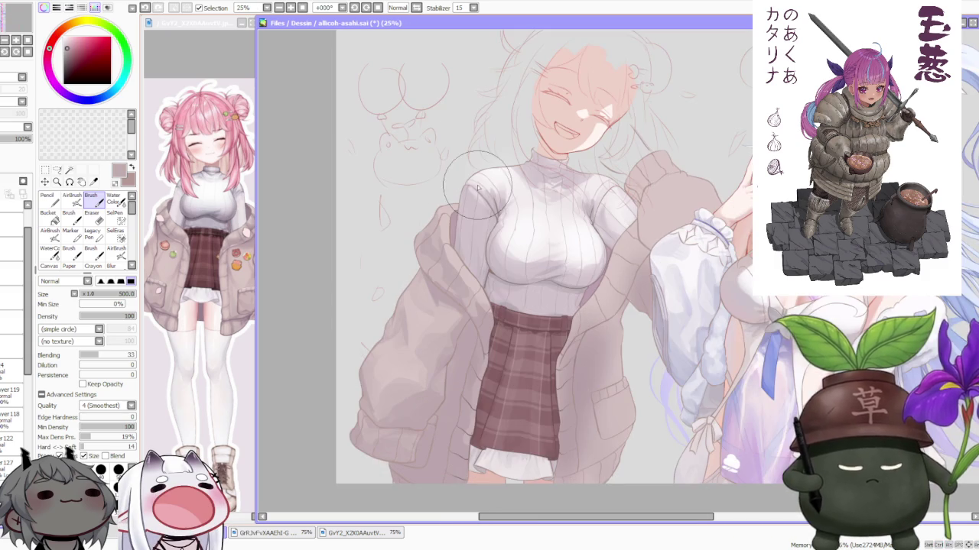
scroll(470, 222, up, 1)
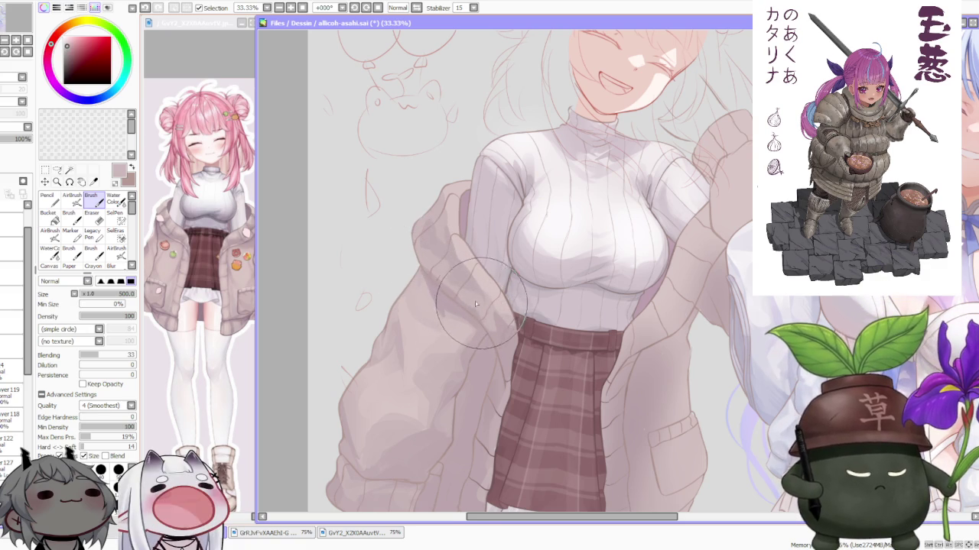
scroll(459, 231, down, 1)
scroll(458, 230, down, 2)
scroll(459, 231, down, 1)
scroll(417, 221, up, 4)
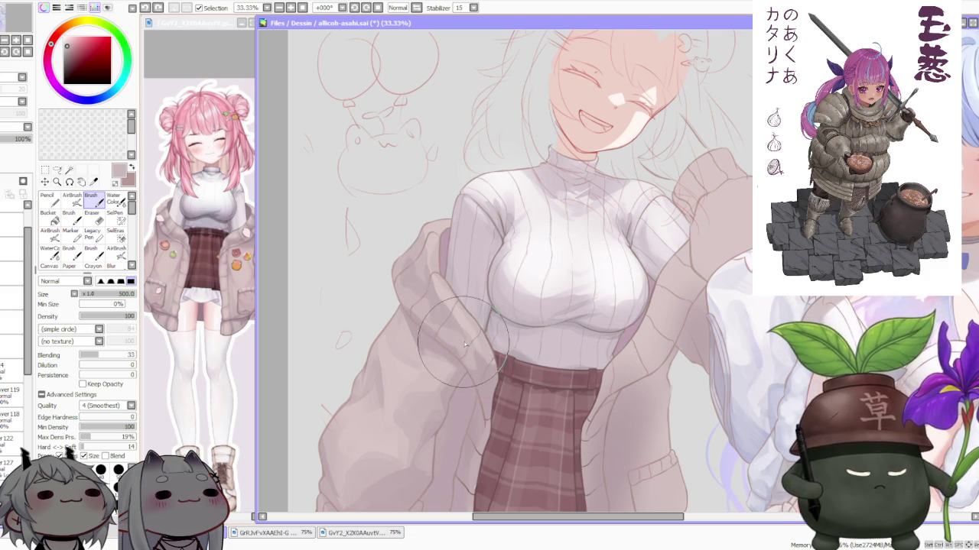
scroll(465, 315, down, 3)
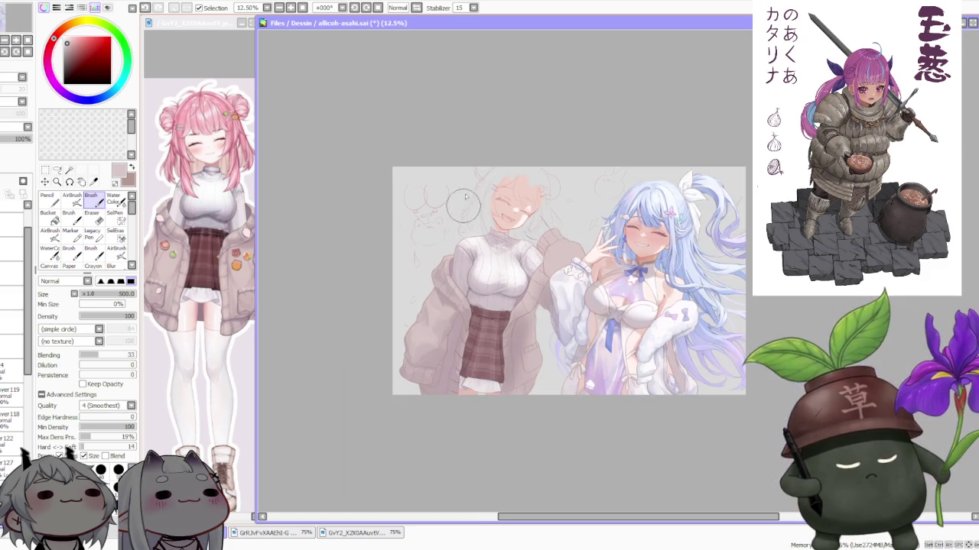
scroll(461, 209, up, 2)
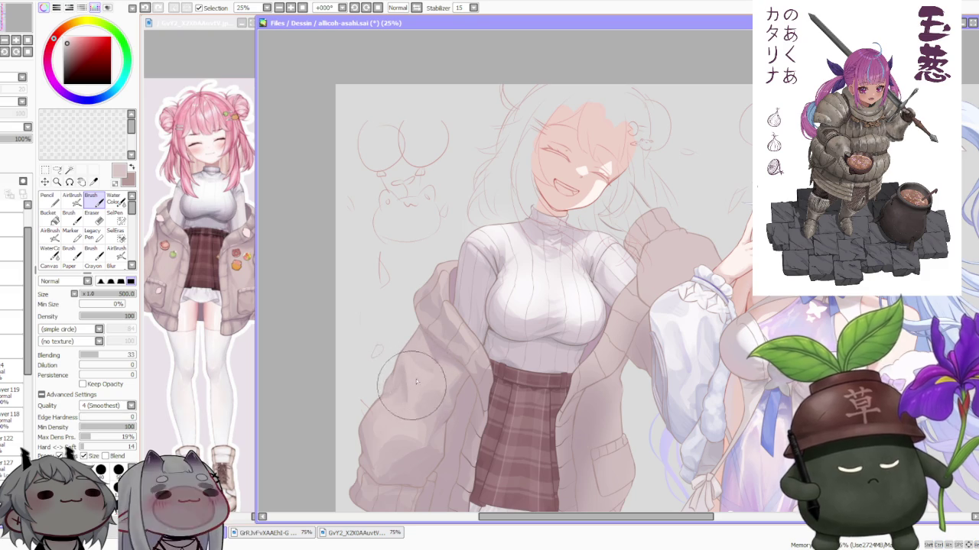
scroll(467, 243, down, 2)
scroll(474, 245, up, 3)
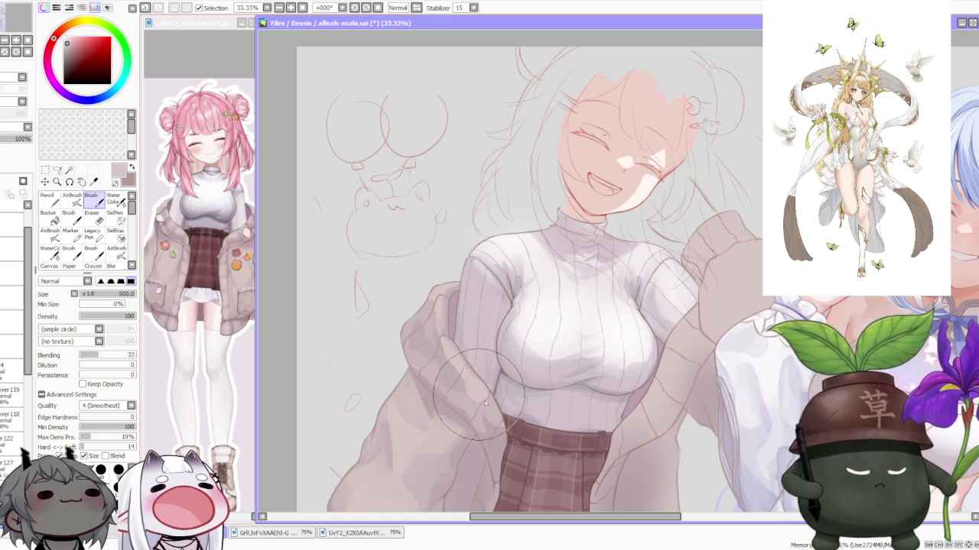
- Recheck the sleeve shading and raise the brush blending strength to 56
scroll(500, 276, down, 4)
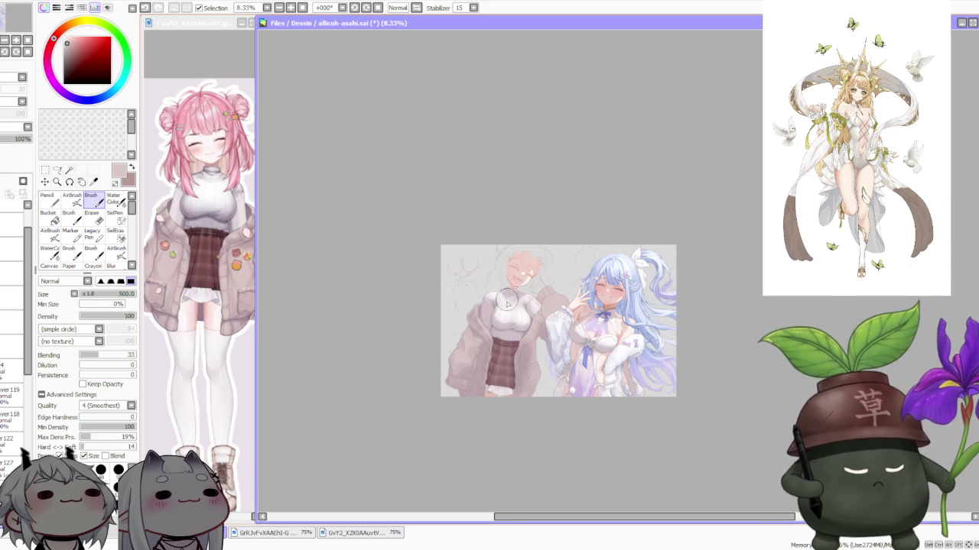
scroll(507, 301, up, 2)
scroll(486, 278, up, 2)
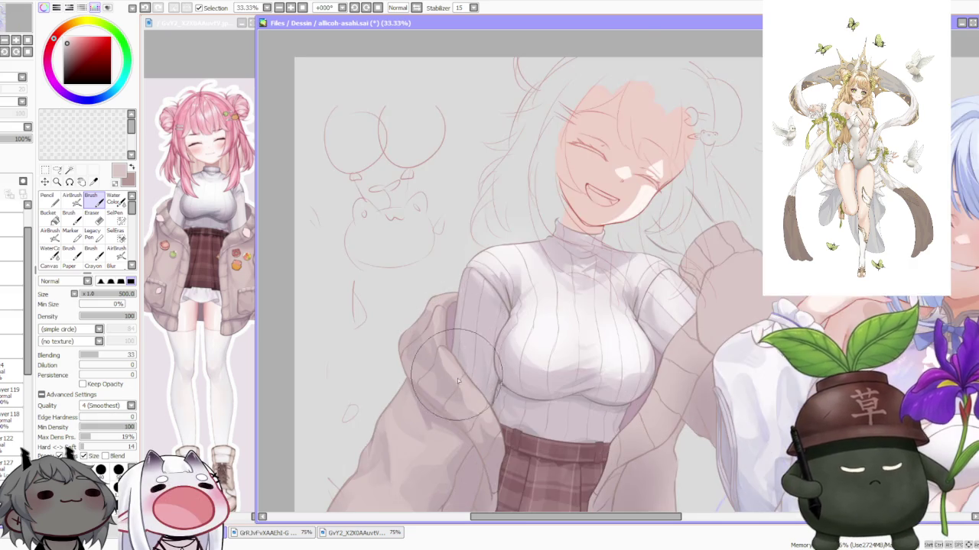
scroll(459, 367, up, 1)
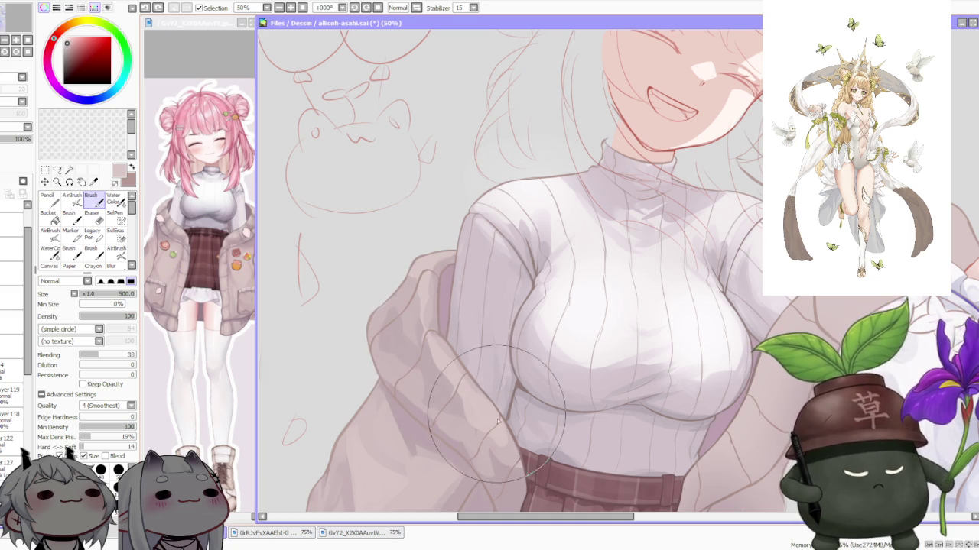
key(ctrl)
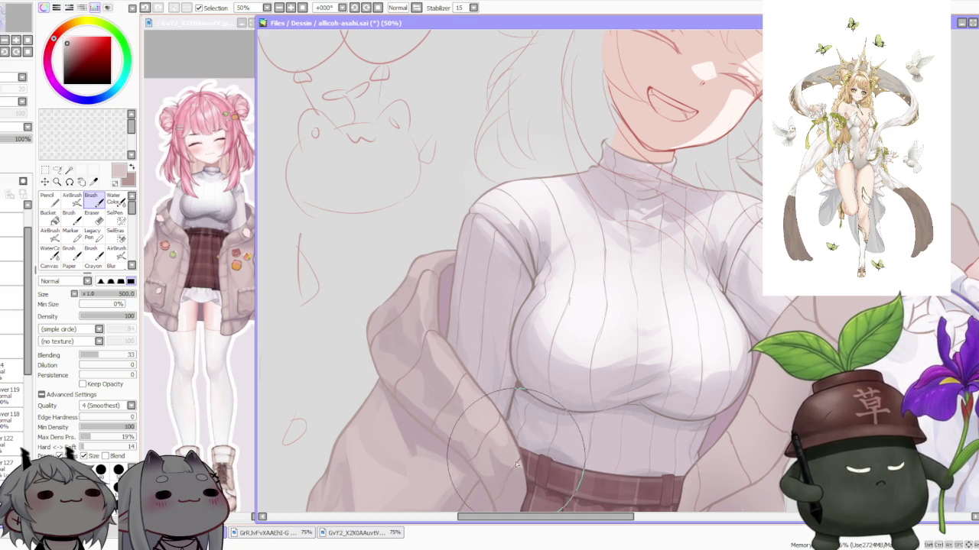
scroll(538, 314, down, 3)
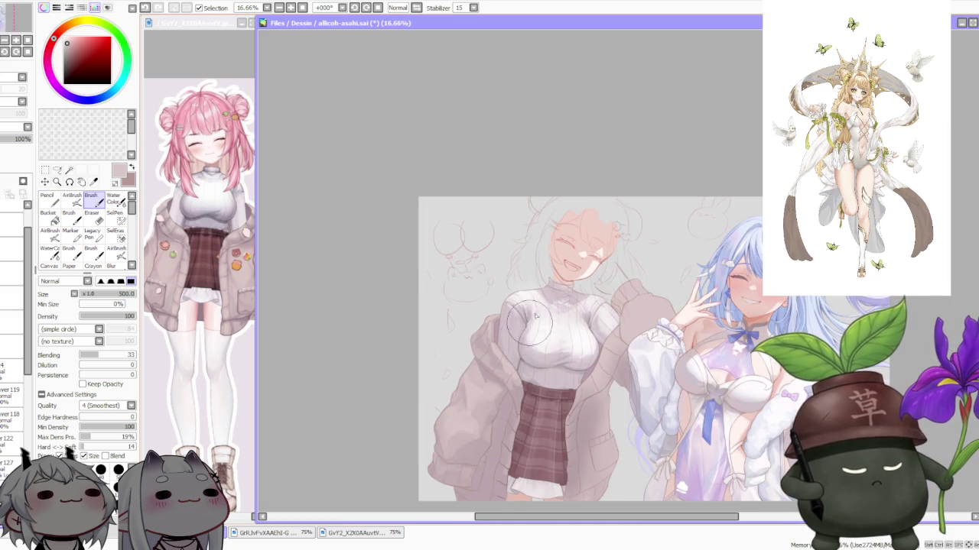
scroll(526, 369, down, 1)
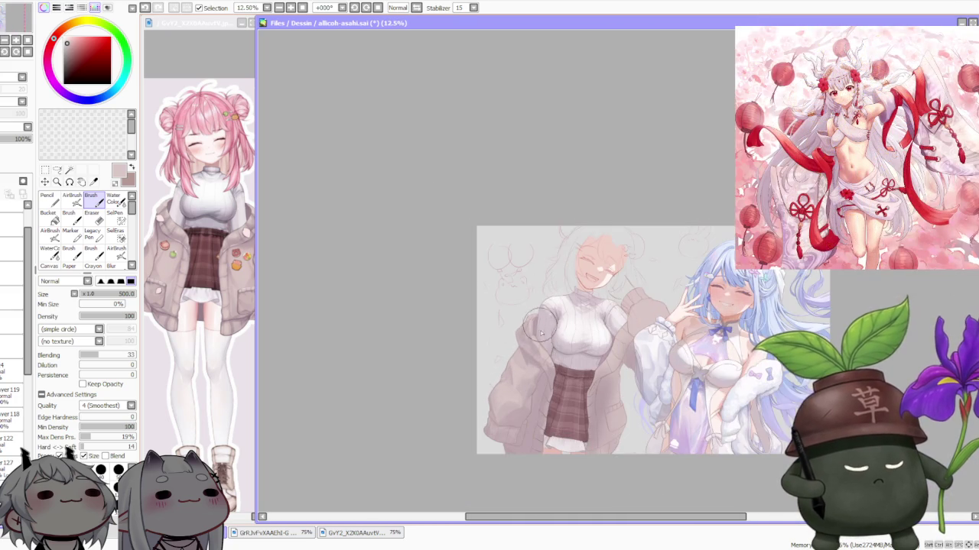
scroll(559, 394, up, 1)
scroll(559, 393, up, 1)
scroll(537, 422, up, 1)
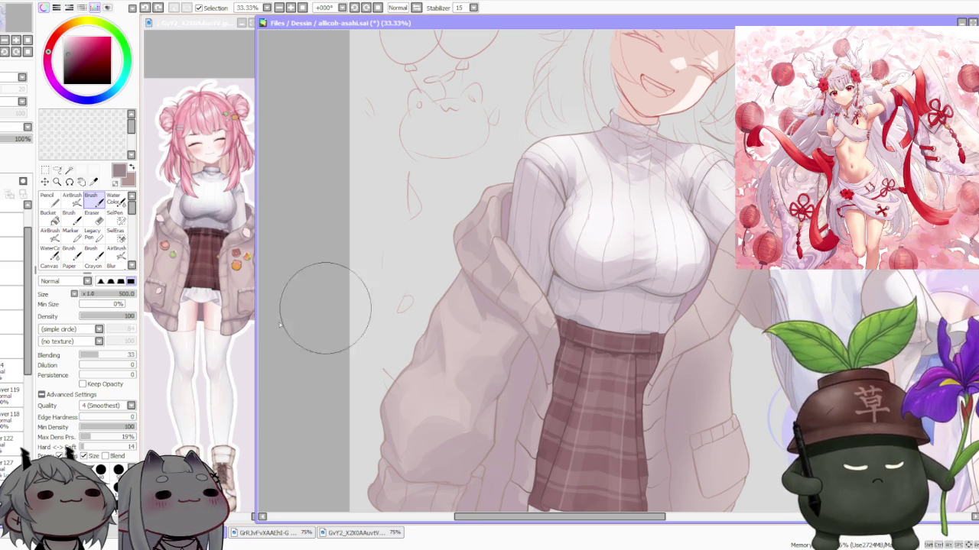
drag(111, 359, 113, 357)
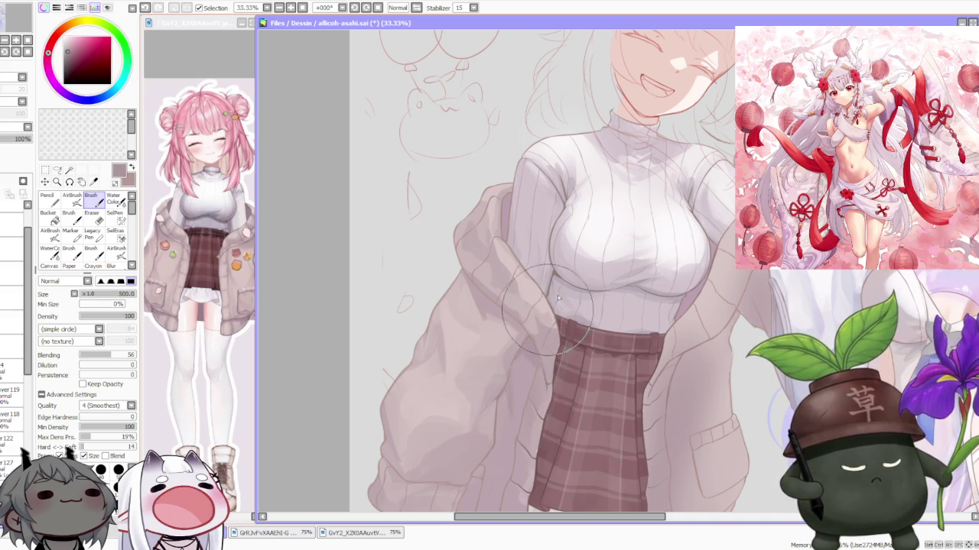
- Deepen the shading along the plaid skirt's left edge with one blending stroke
scroll(520, 359, down, 3)
scroll(535, 349, up, 3)
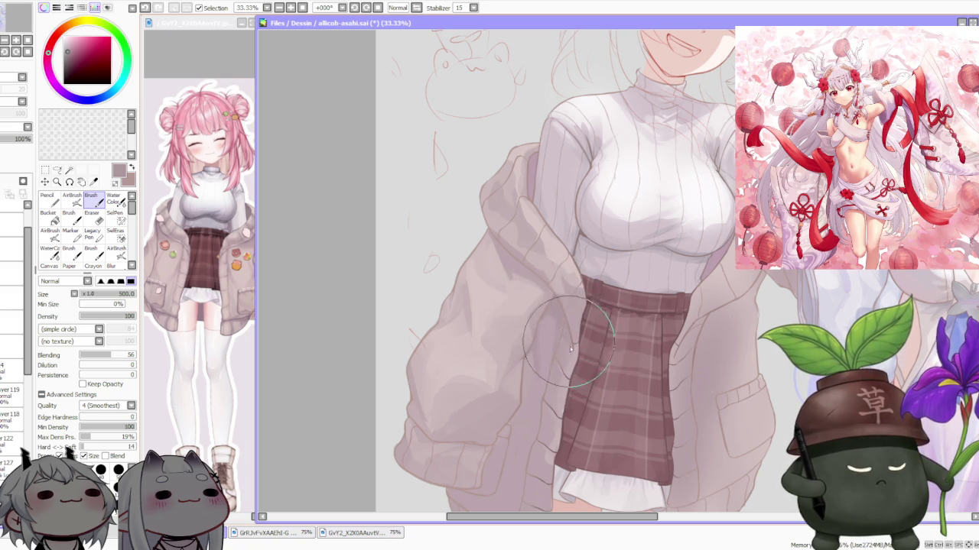
scroll(564, 289, down, 2)
scroll(564, 289, up, 1)
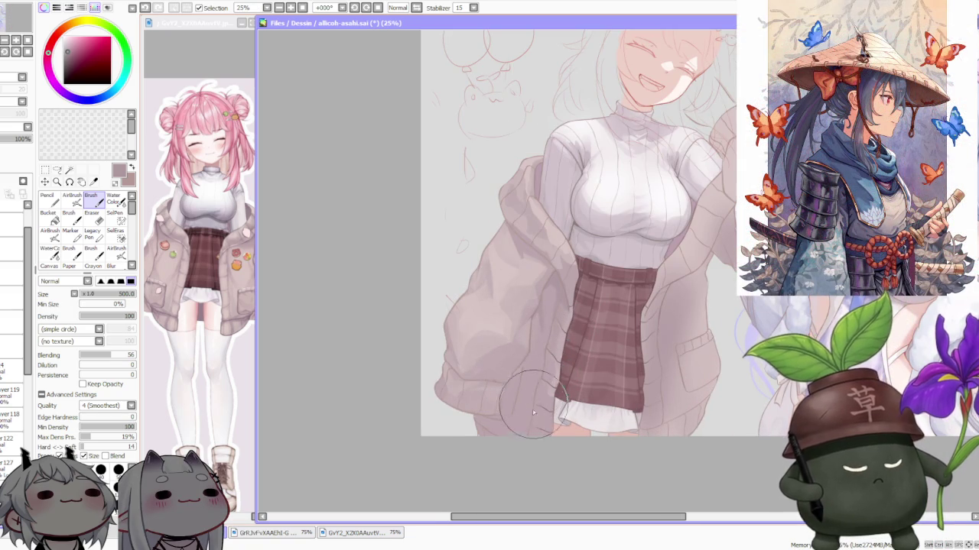
drag(546, 364, 524, 422)
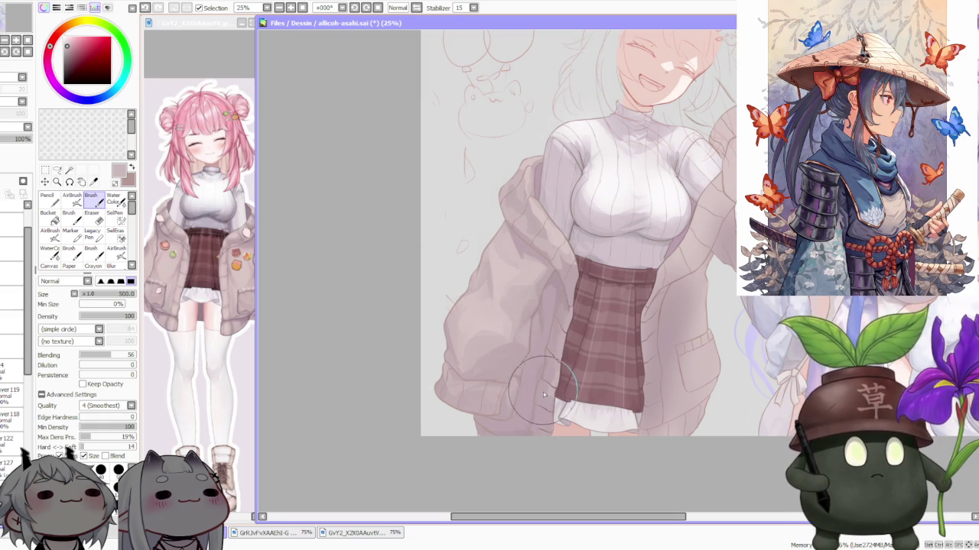
scroll(543, 393, up, 1)
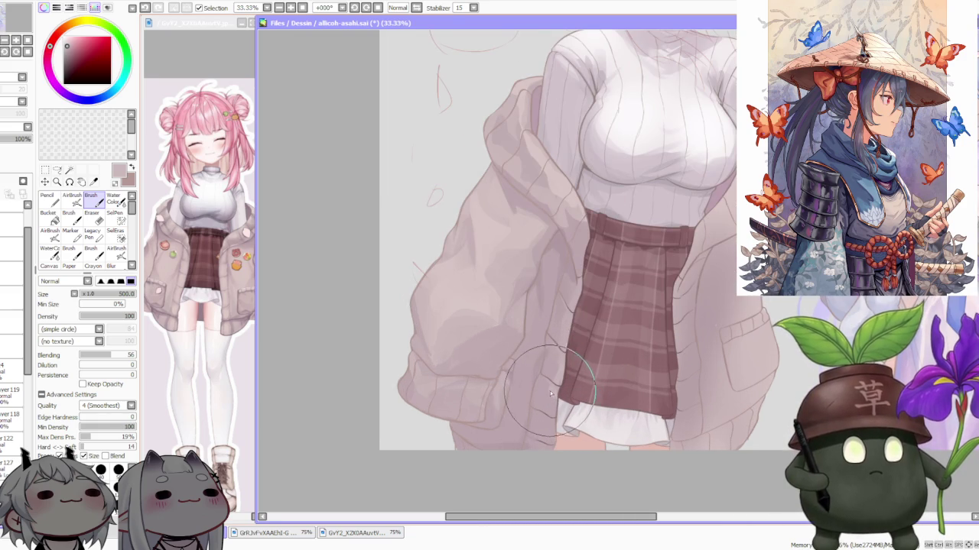
- Zoom in and out around the jacket's lower left sleeve to frame it
scroll(535, 382, up, 1)
scroll(520, 367, up, 2)
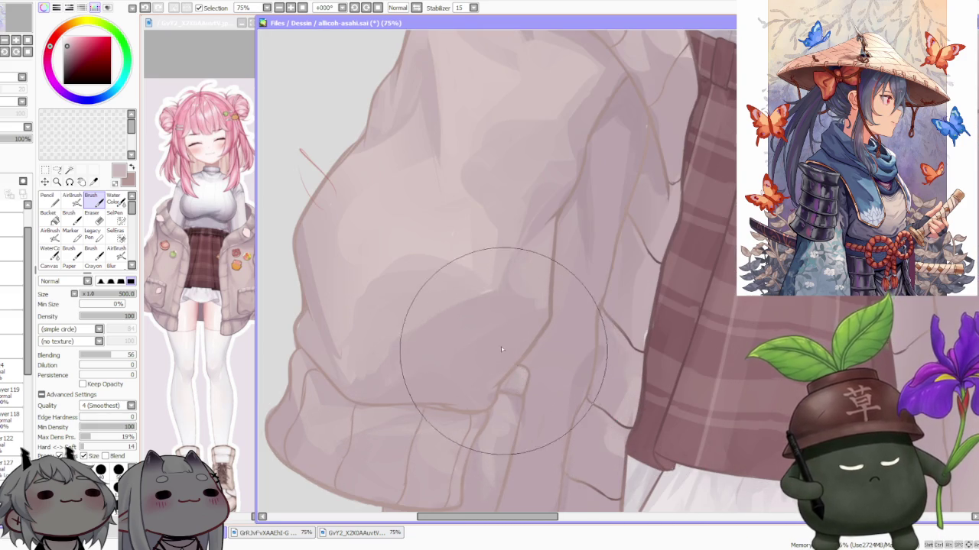
scroll(504, 344, down, 4)
scroll(511, 342, up, 1)
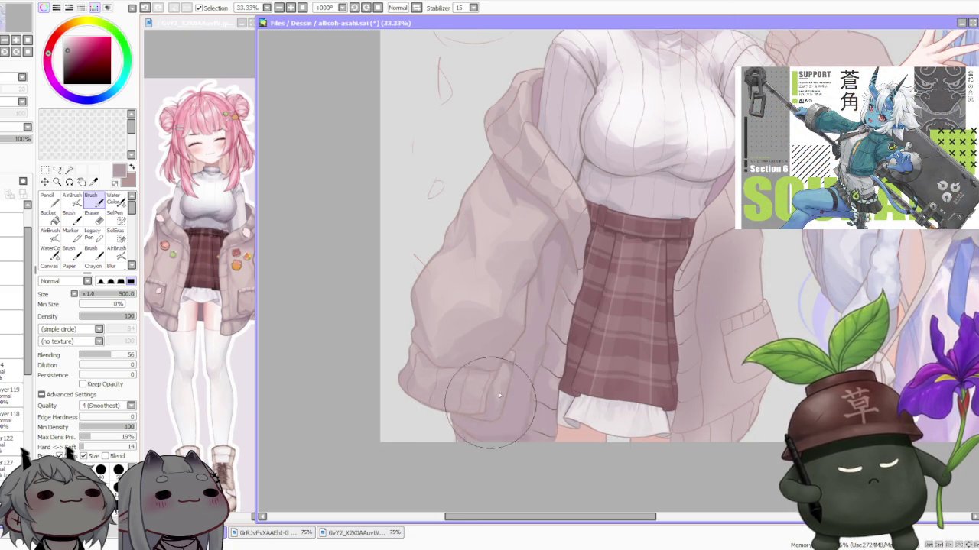
scroll(524, 315, down, 2)
scroll(523, 315, up, 2)
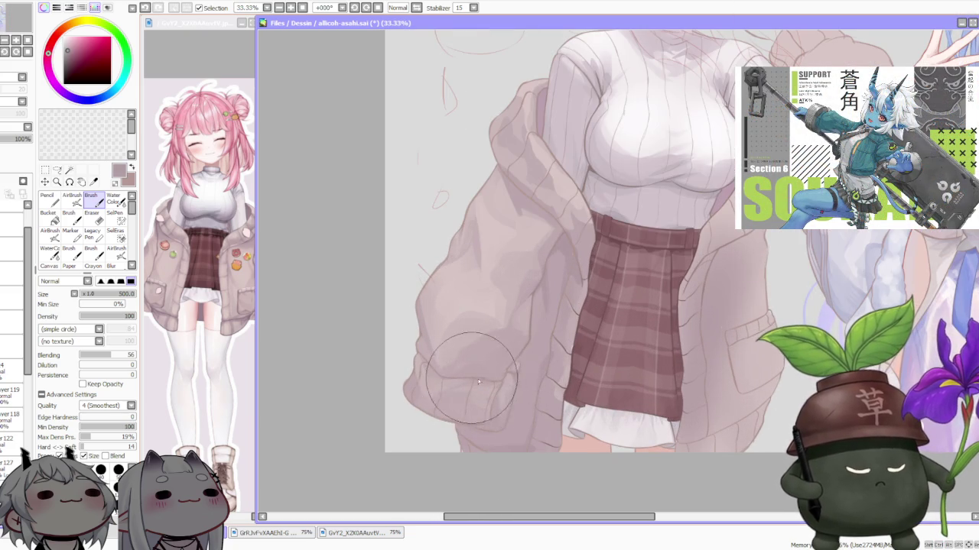
scroll(541, 328, down, 1)
scroll(604, 283, down, 1)
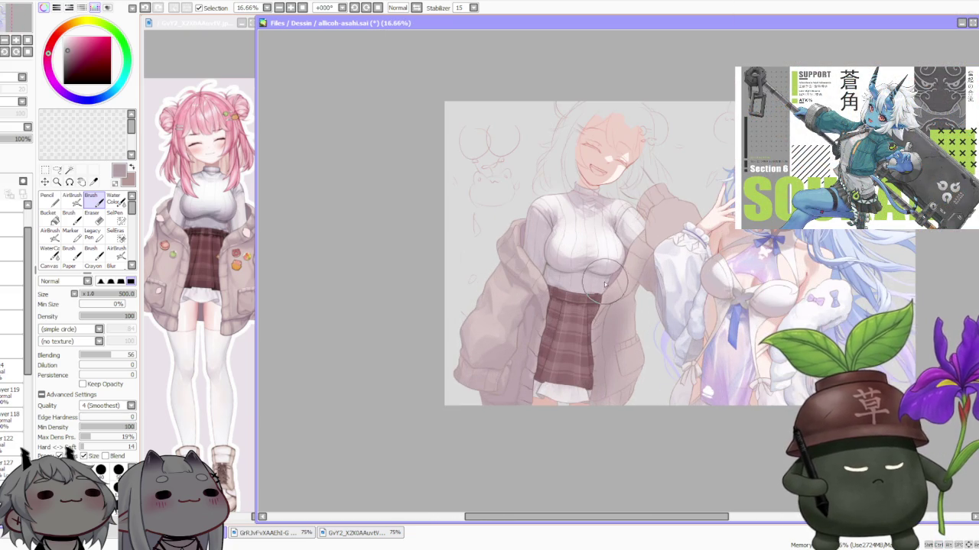
scroll(603, 280, up, 1)
scroll(643, 241, down, 1)
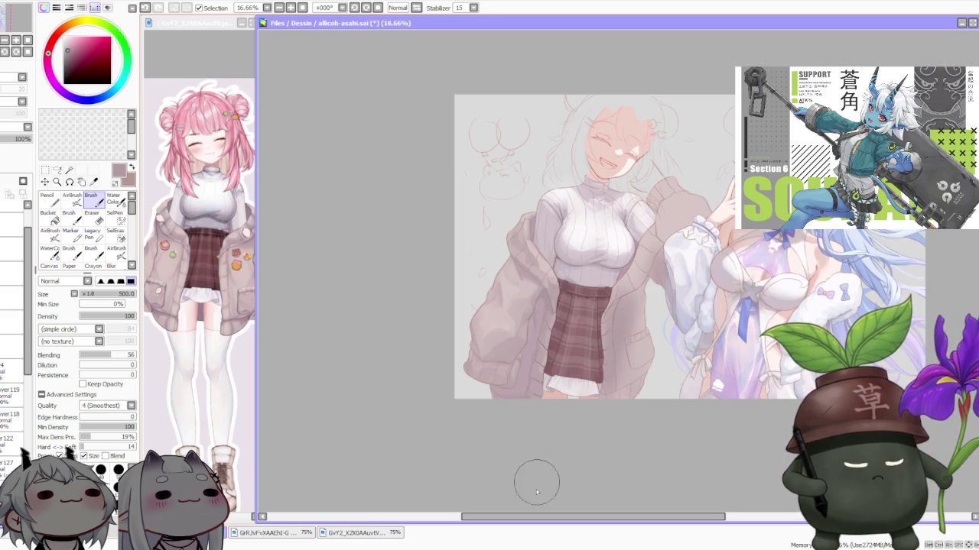
scroll(485, 334, down, 1)
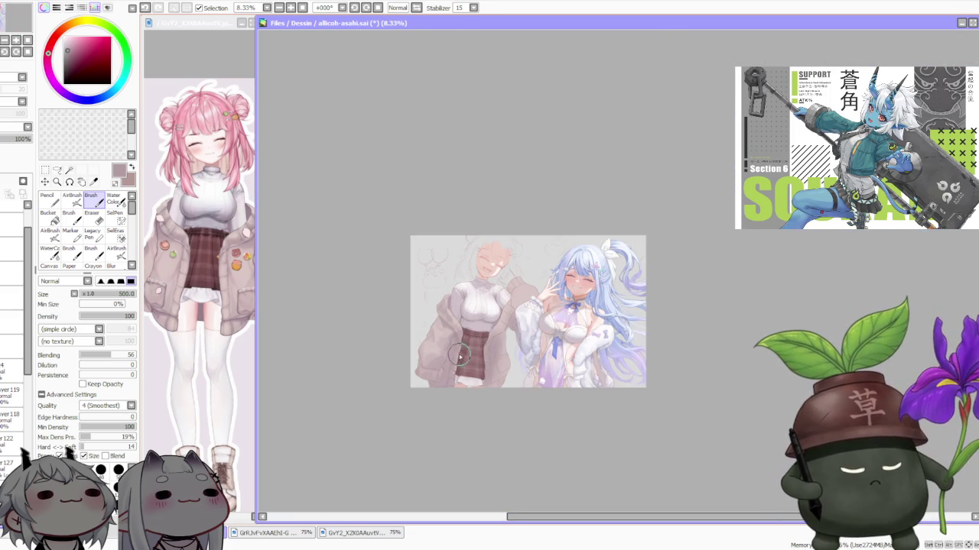
scroll(459, 356, up, 1)
scroll(449, 330, up, 1)
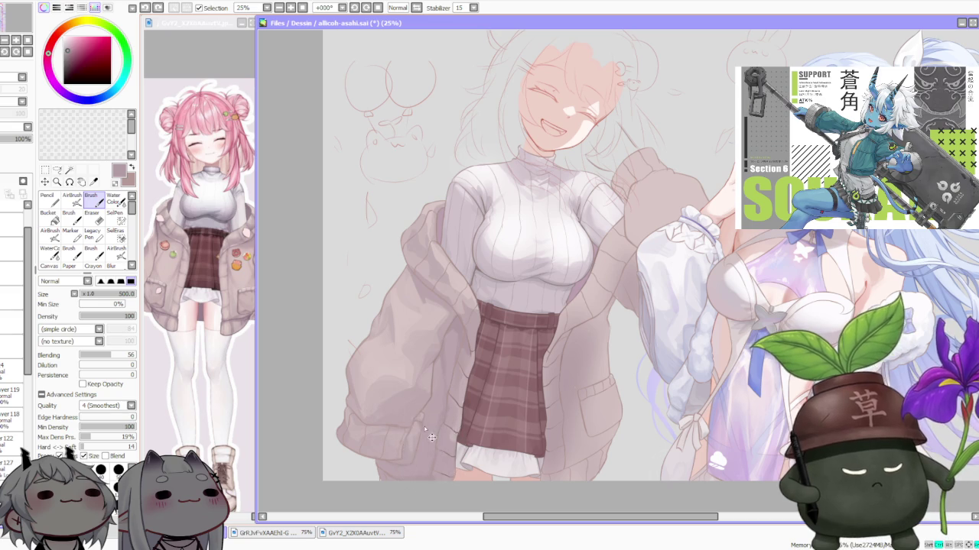
- Blend and lighten the lower sleeve shading, then sample a jacket colour from the canvas
scroll(437, 429, down, 2)
scroll(439, 405, up, 2)
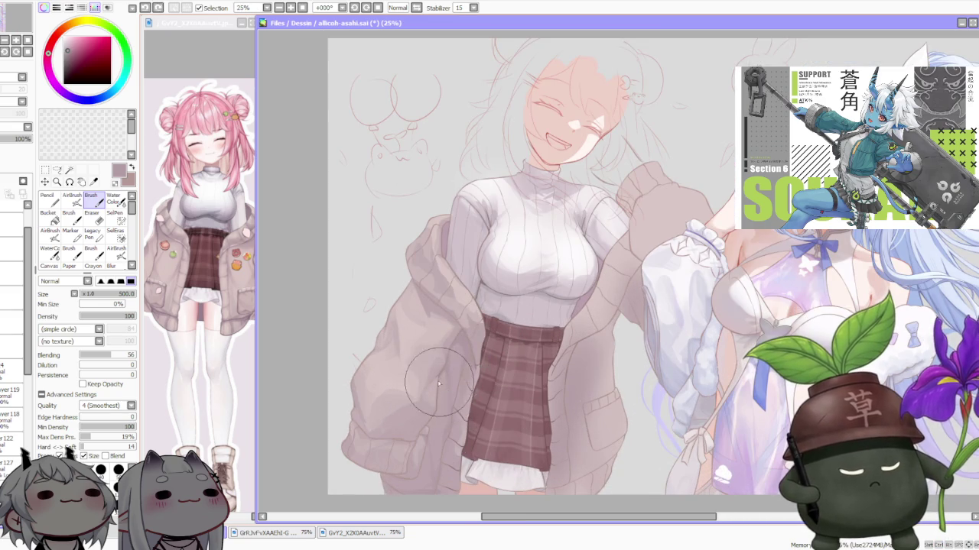
scroll(502, 323, down, 1)
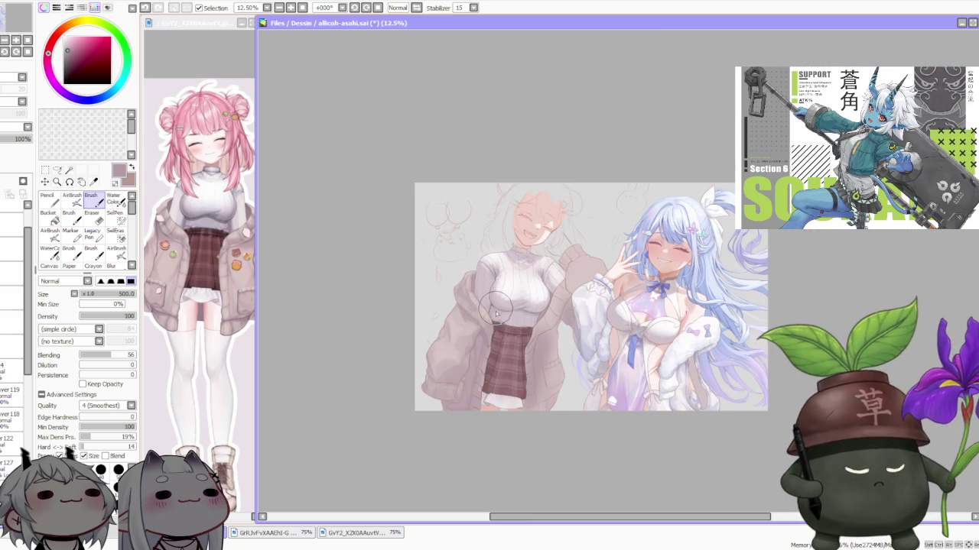
scroll(495, 330, up, 2)
mouse_move(447, 413)
mouse_down()
mouse_move(429, 397)
mouse_move(458, 373)
mouse_move(470, 332)
mouse_up()
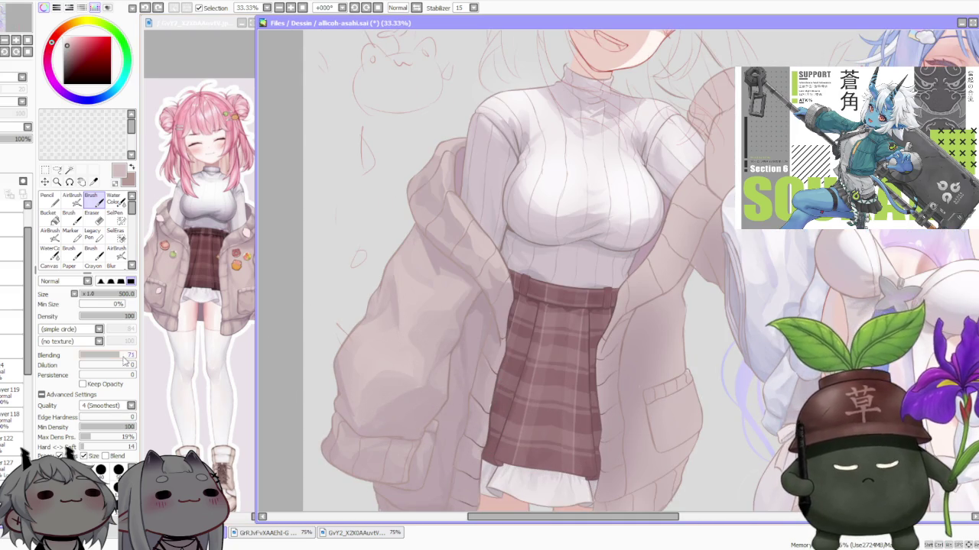
alt+click(444, 405)
- Switch to the AirBrush (V) and pick a lighter salmon pink, then a light peach
key(v)
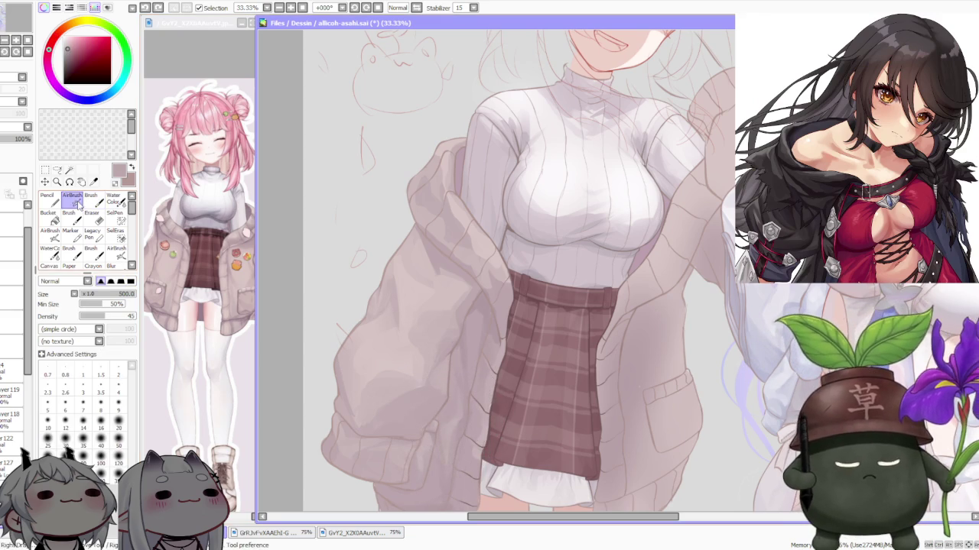
scroll(490, 367, down, 1)
scroll(501, 269, up, 1)
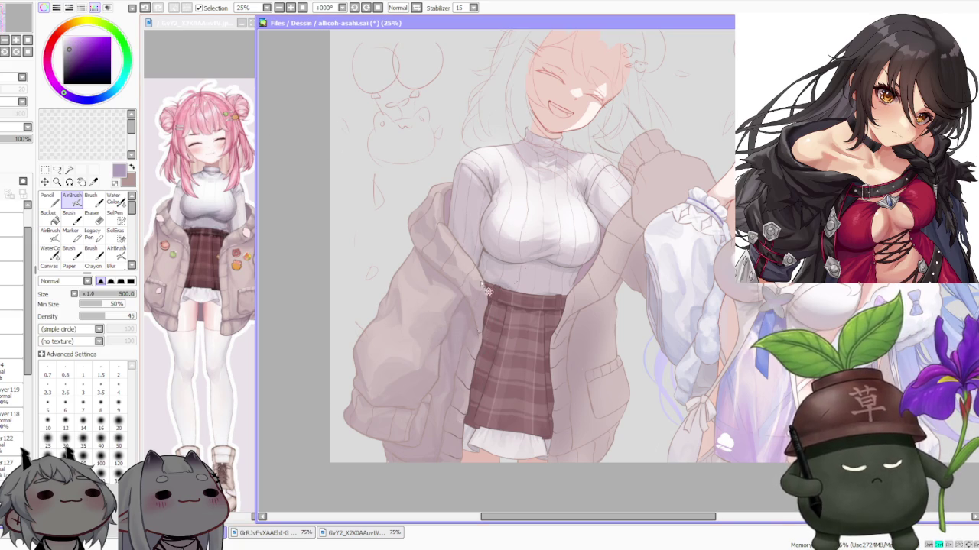
scroll(547, 233, down, 1)
scroll(547, 234, up, 1)
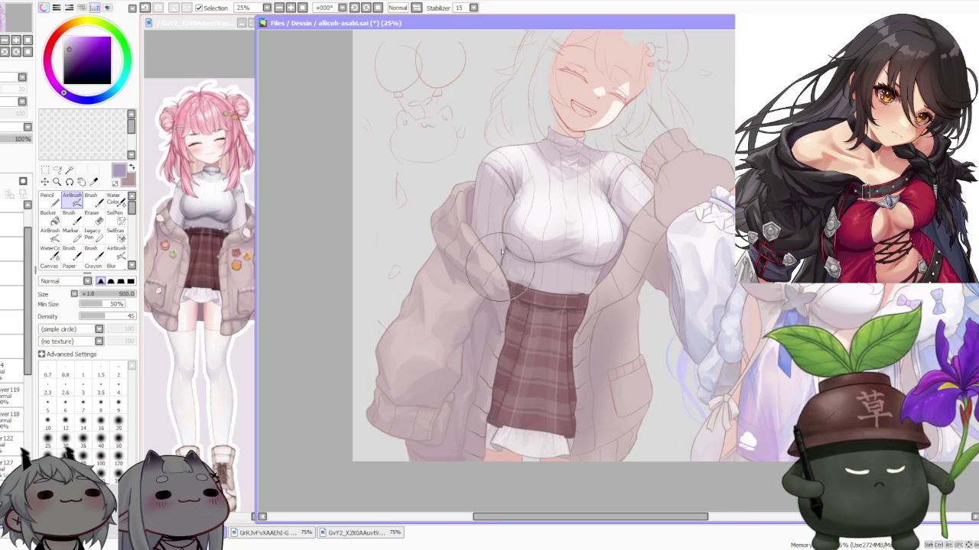
scroll(497, 252, down, 2)
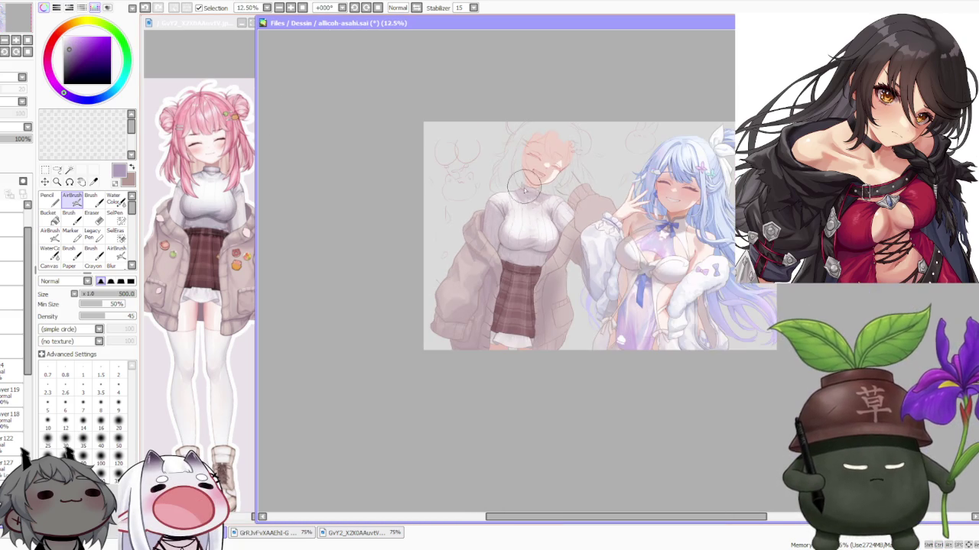
scroll(524, 188, up, 2)
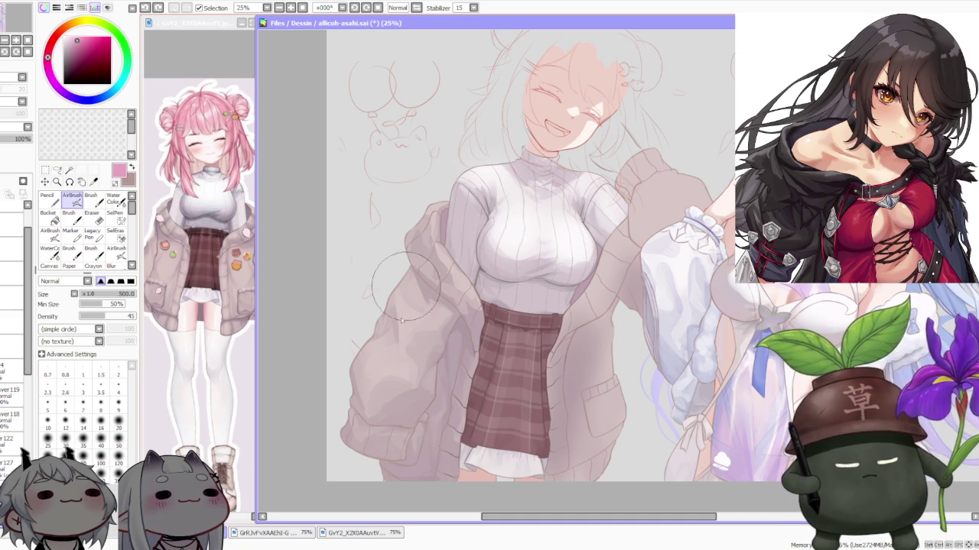
alt+click(328, 210)
click(79, 33)
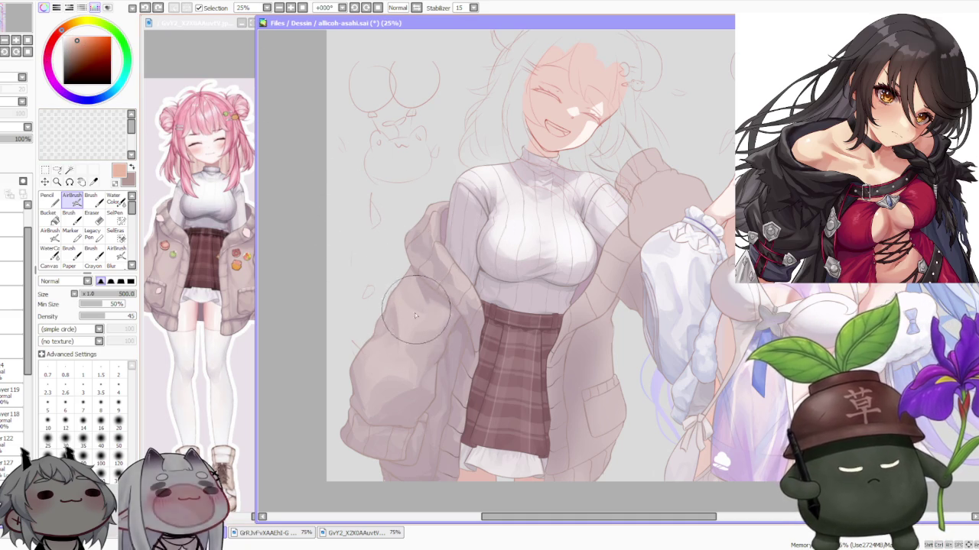
scroll(434, 260, down, 4)
scroll(434, 260, down, 3)
scroll(278, 306, up, 5)
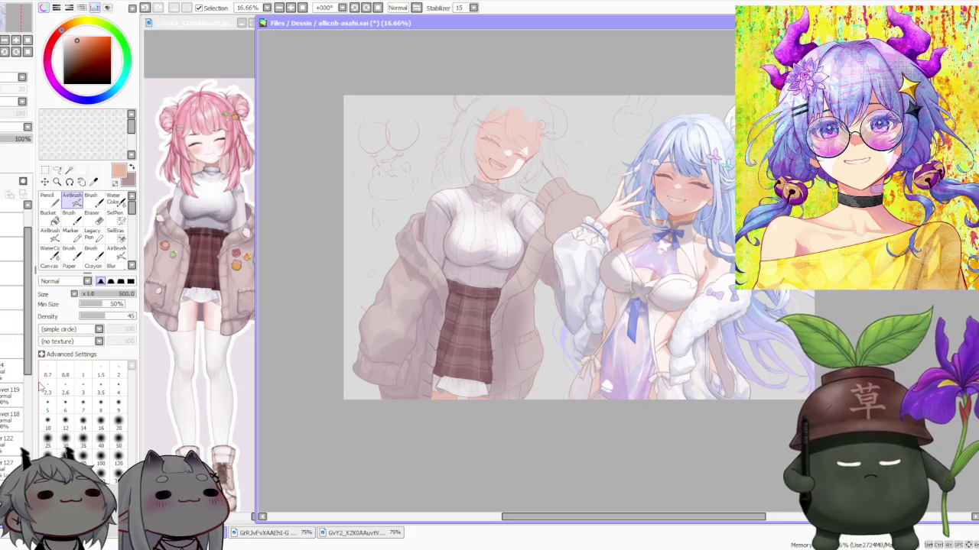
- Make layer 127 the active layer and zoom around the left girl's jacket
click(9, 464)
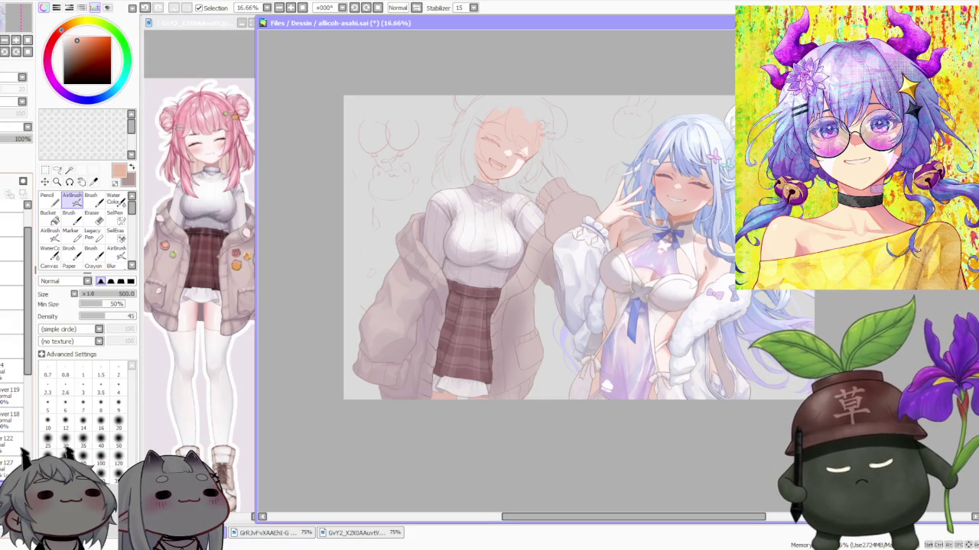
scroll(478, 240, up, 3)
scroll(459, 230, up, 2)
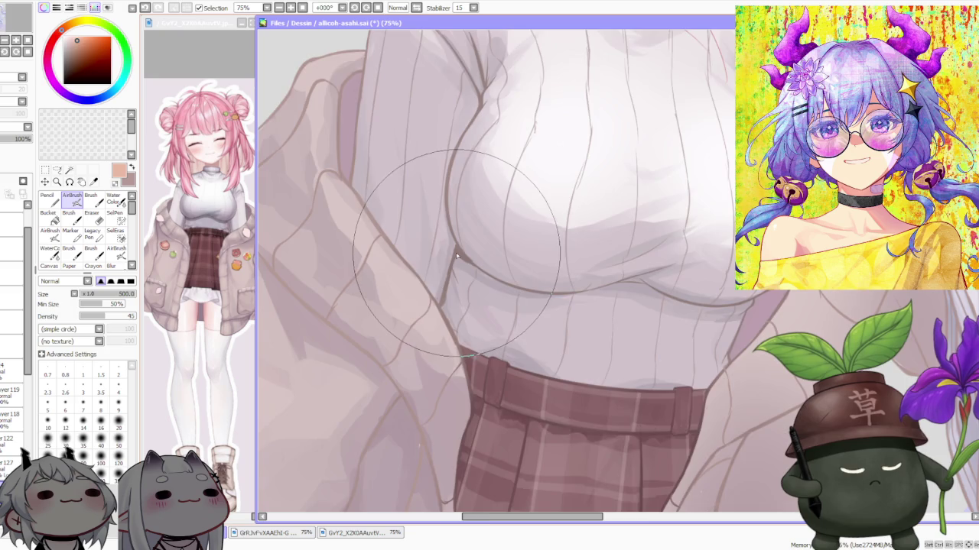
scroll(424, 218, down, 4)
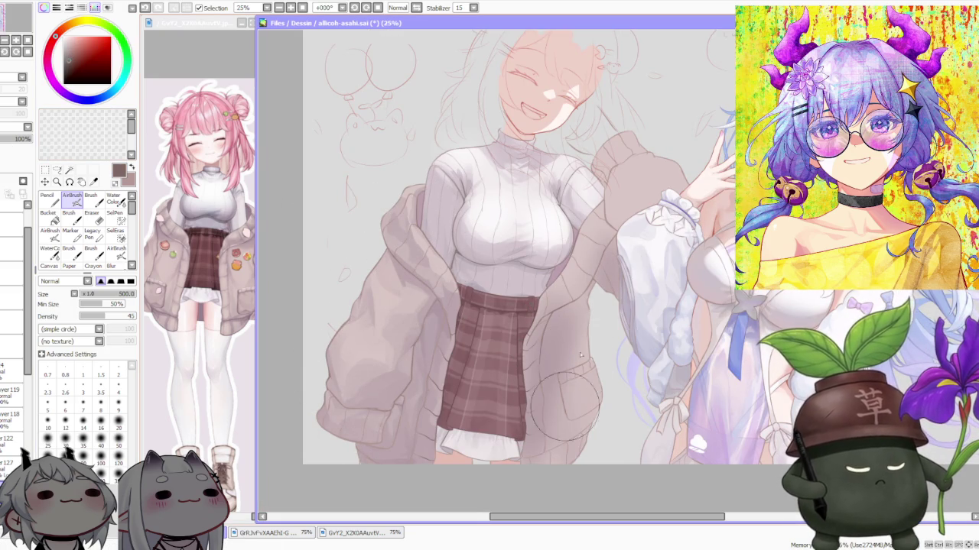
scroll(428, 390, down, 3)
scroll(529, 258, up, 2)
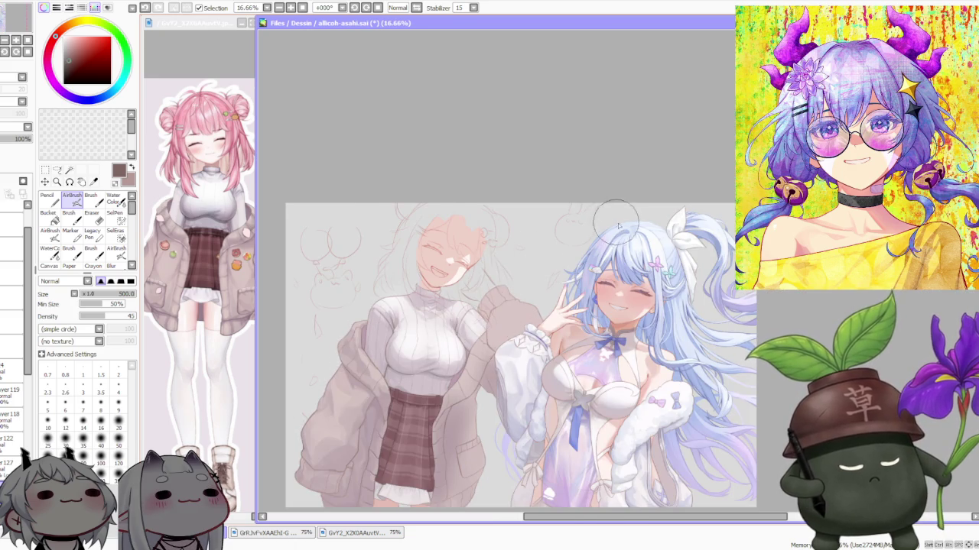
scroll(610, 216, down, 1)
scroll(511, 261, up, 2)
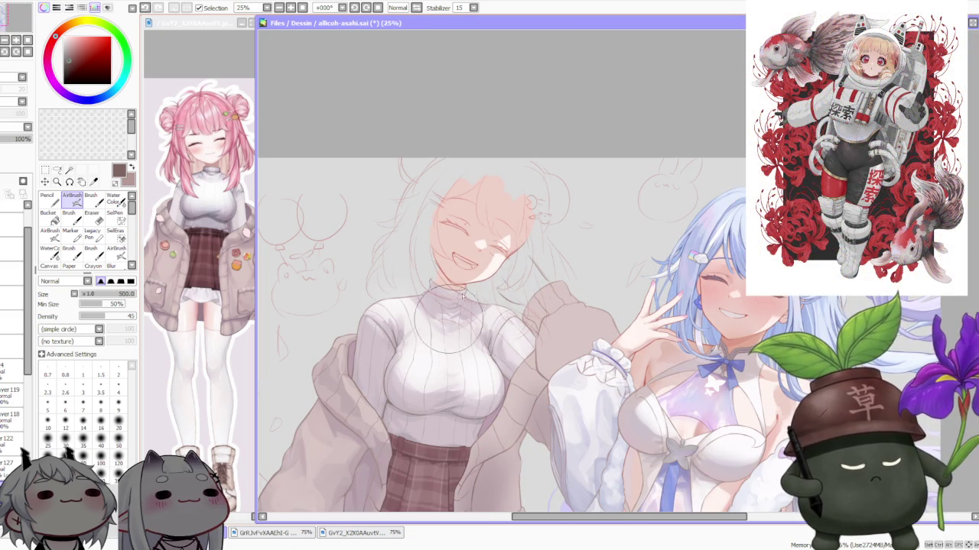
scroll(487, 260, down, 2)
scroll(484, 431, up, 1)
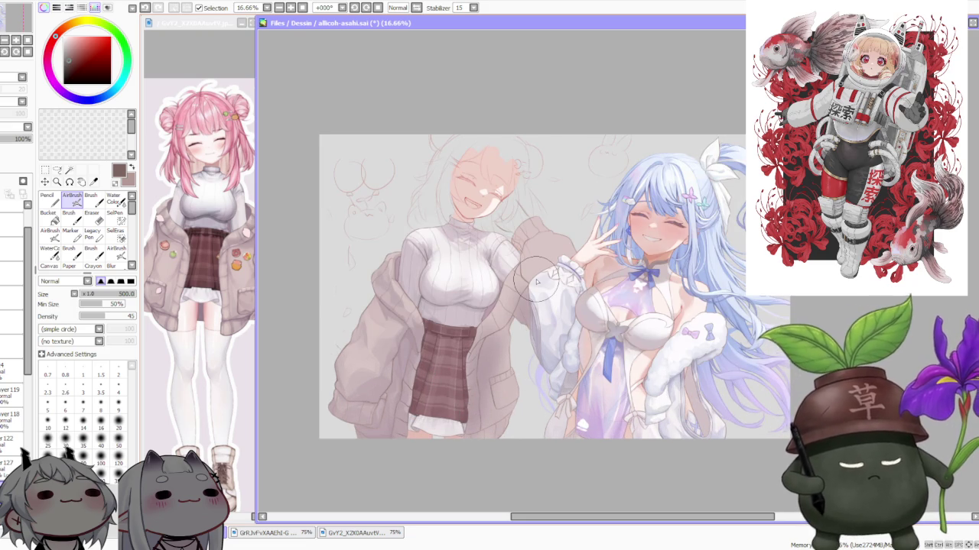
- Reselect layer 127, inspect the jacket, and sample a lighter beige-pink from it with the AirBrush
click(10, 463)
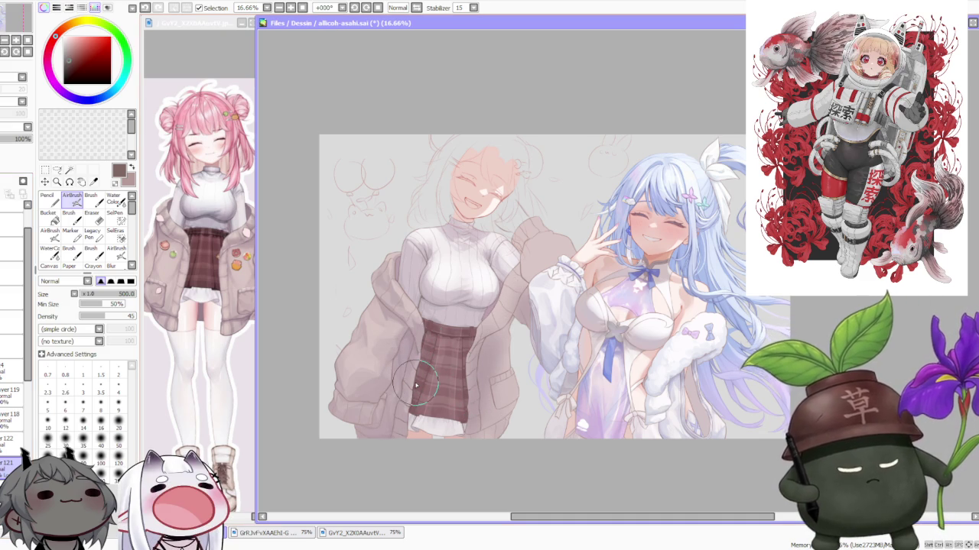
scroll(650, 319, down, 1)
scroll(650, 320, down, 1)
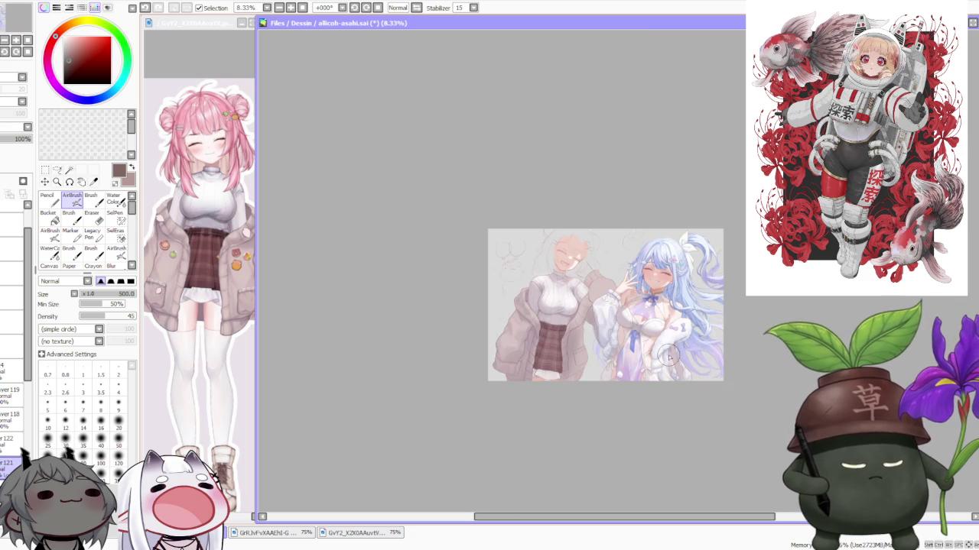
scroll(604, 315, up, 2)
scroll(537, 309, up, 1)
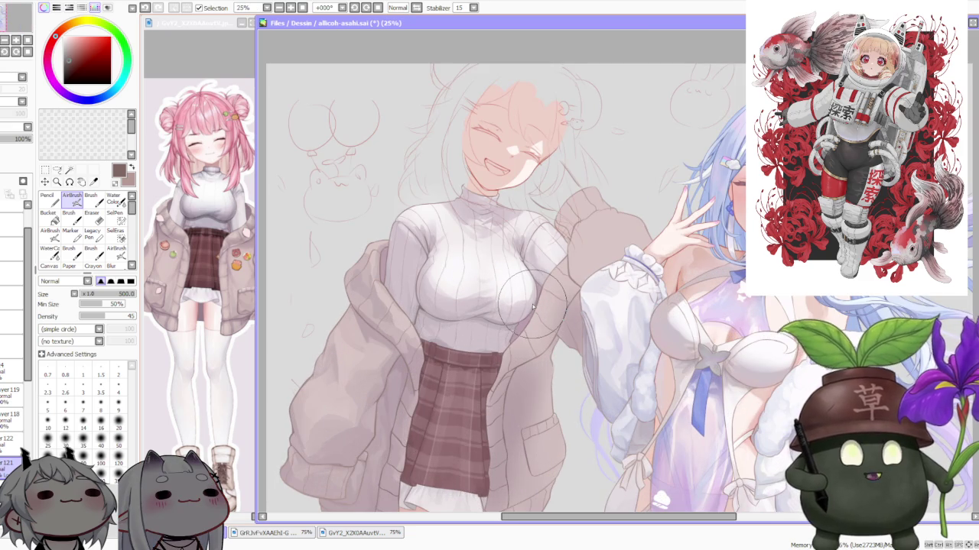
scroll(527, 310, down, 1)
scroll(505, 313, up, 2)
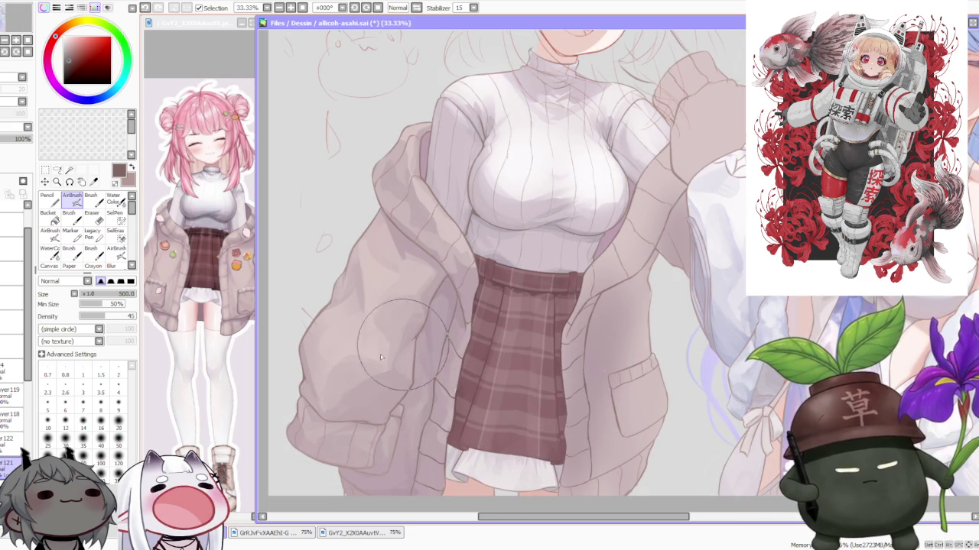
scroll(540, 305, down, 1)
scroll(558, 395, down, 2)
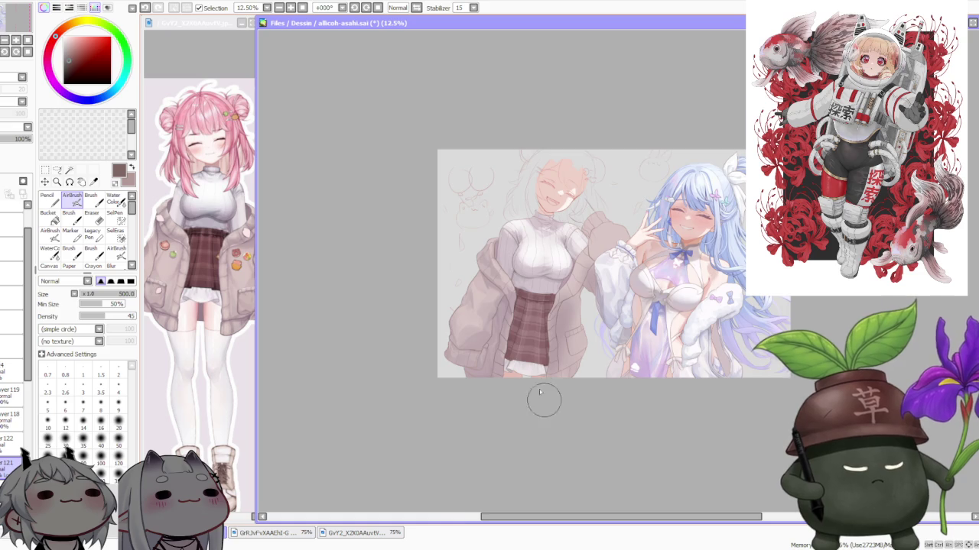
scroll(548, 409, up, 3)
scroll(573, 175, down, 3)
scroll(572, 175, up, 3)
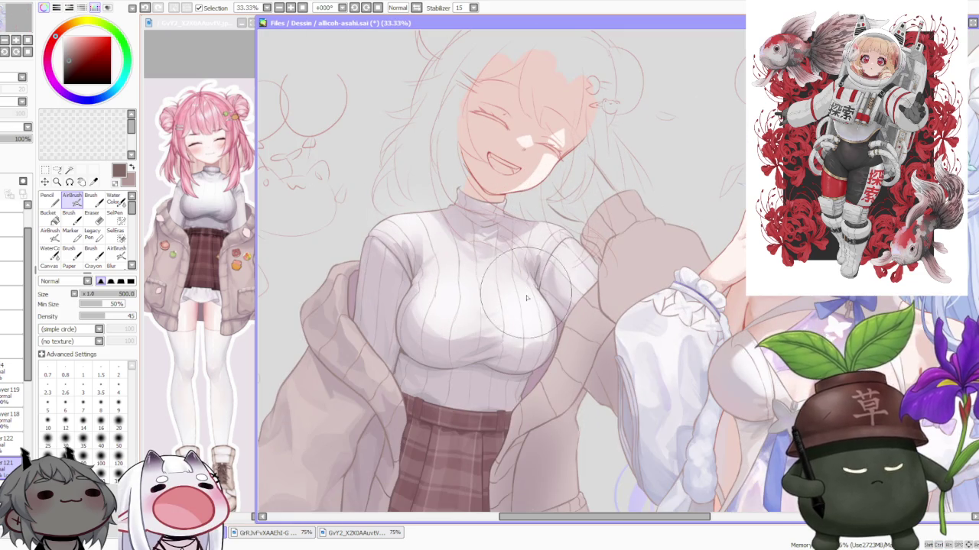
scroll(508, 205, down, 1)
scroll(514, 210, down, 1)
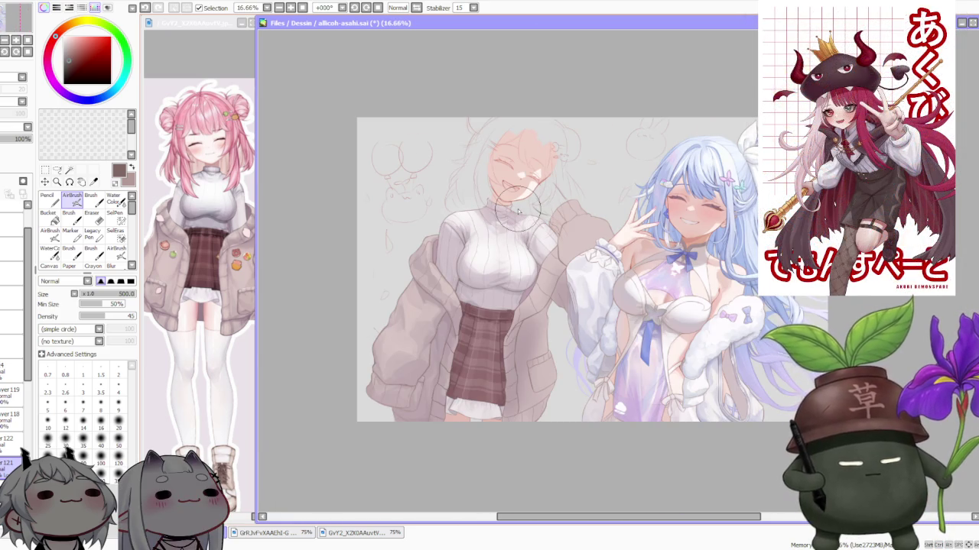
scroll(517, 212, down, 2)
scroll(516, 213, up, 1)
scroll(513, 216, up, 1)
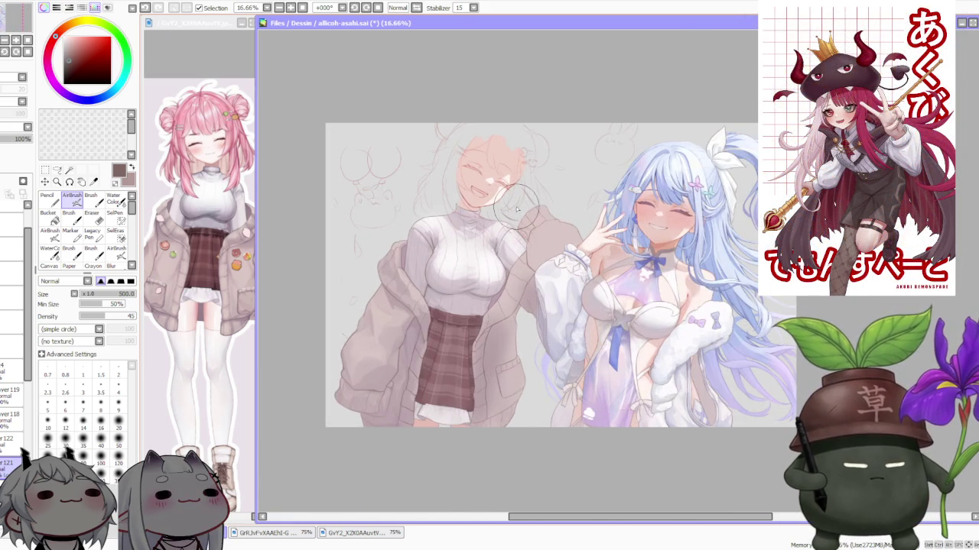
scroll(511, 221, up, 1)
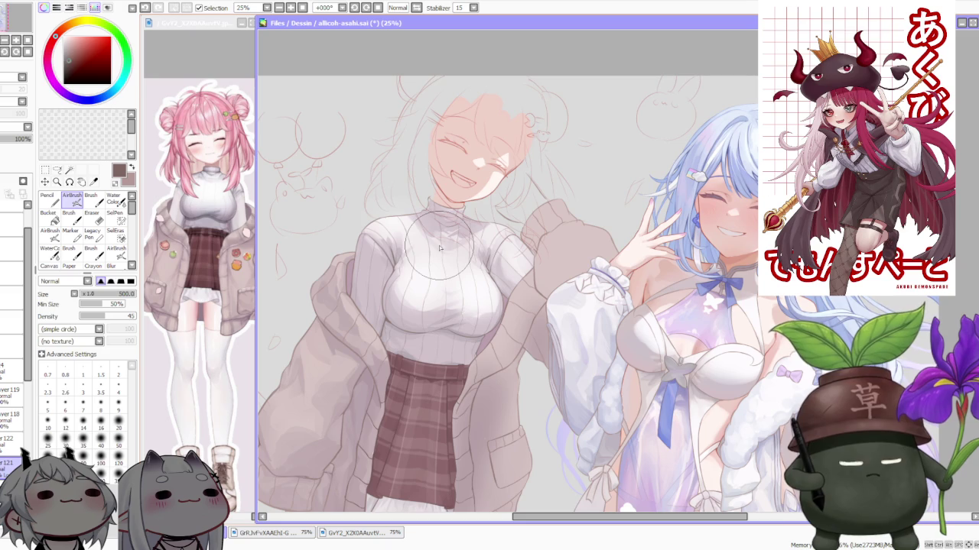
scroll(442, 239, down, 1)
scroll(386, 299, up, 2)
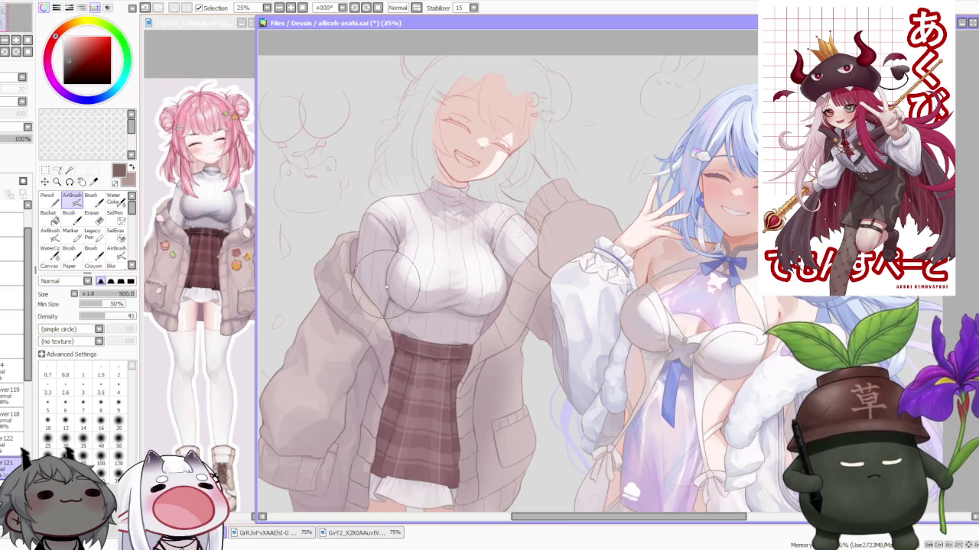
scroll(386, 298, down, 2)
scroll(386, 298, up, 1)
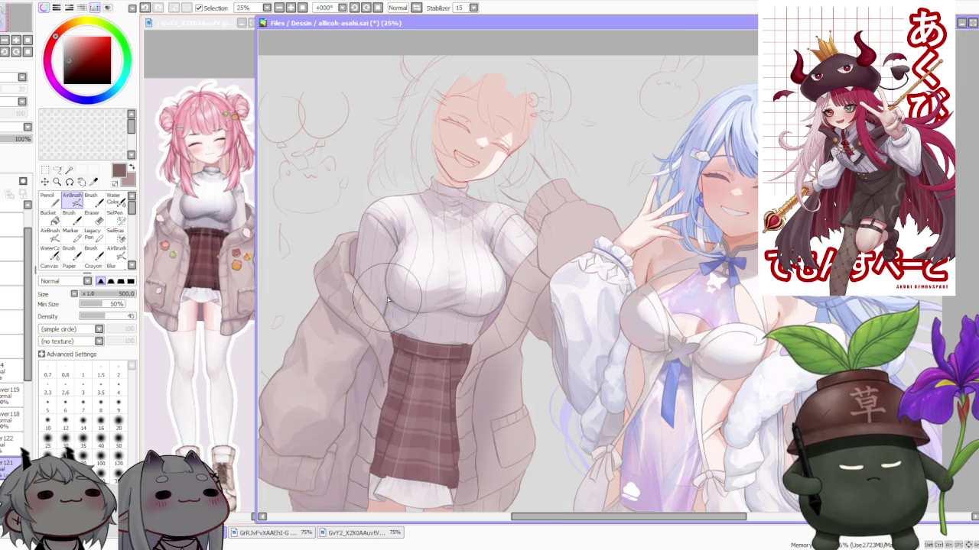
scroll(390, 301, down, 1)
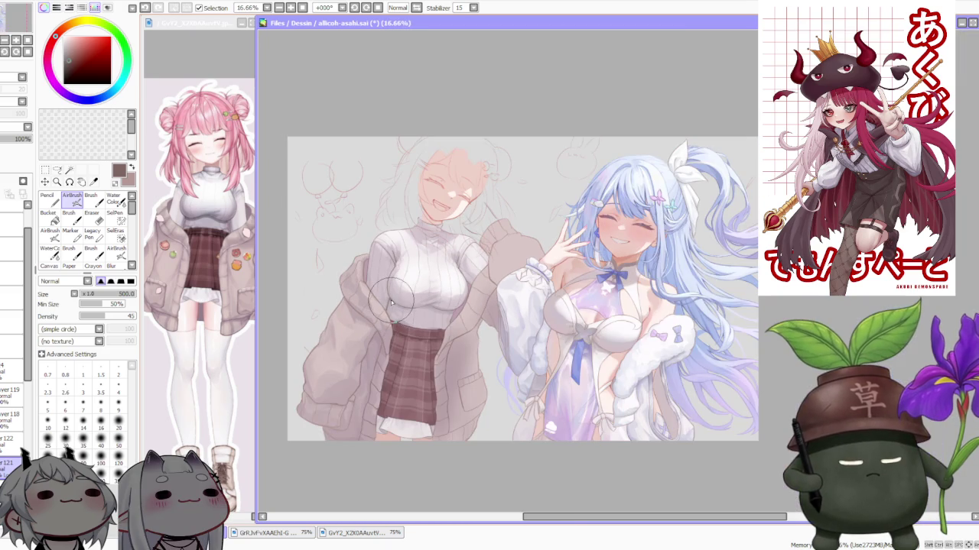
scroll(390, 300, down, 1)
scroll(390, 301, up, 1)
scroll(390, 301, up, 1)
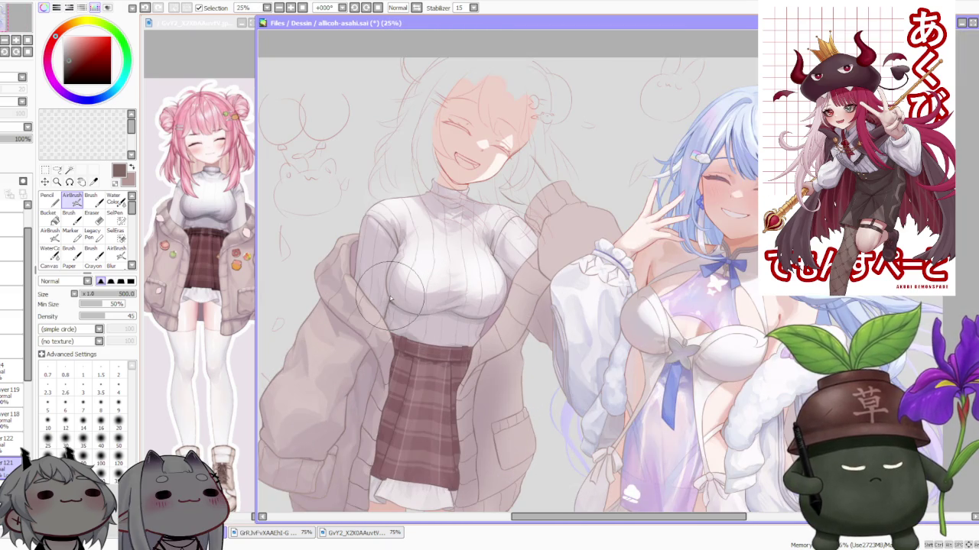
scroll(390, 298, down, 1)
scroll(390, 299, up, 1)
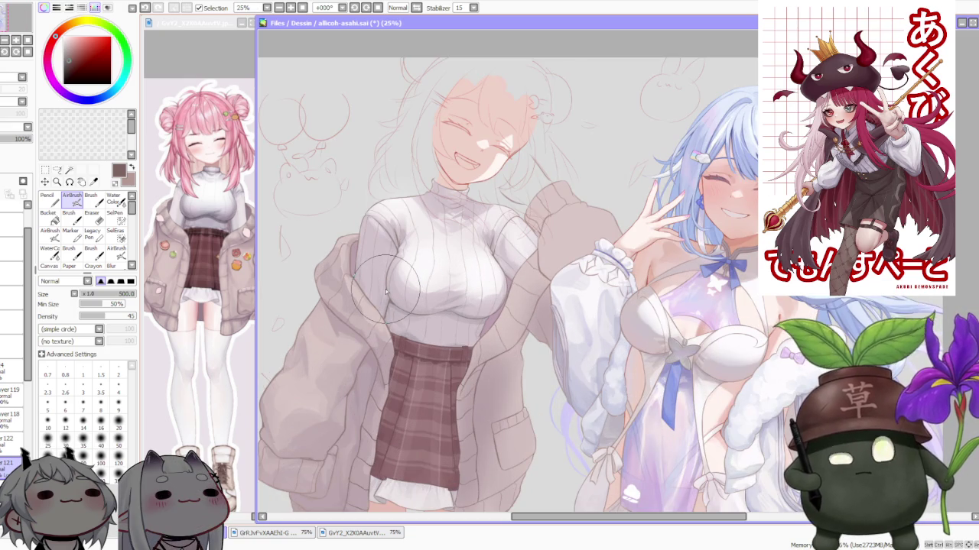
scroll(378, 291, down, 1)
scroll(379, 287, down, 1)
scroll(378, 284, up, 1)
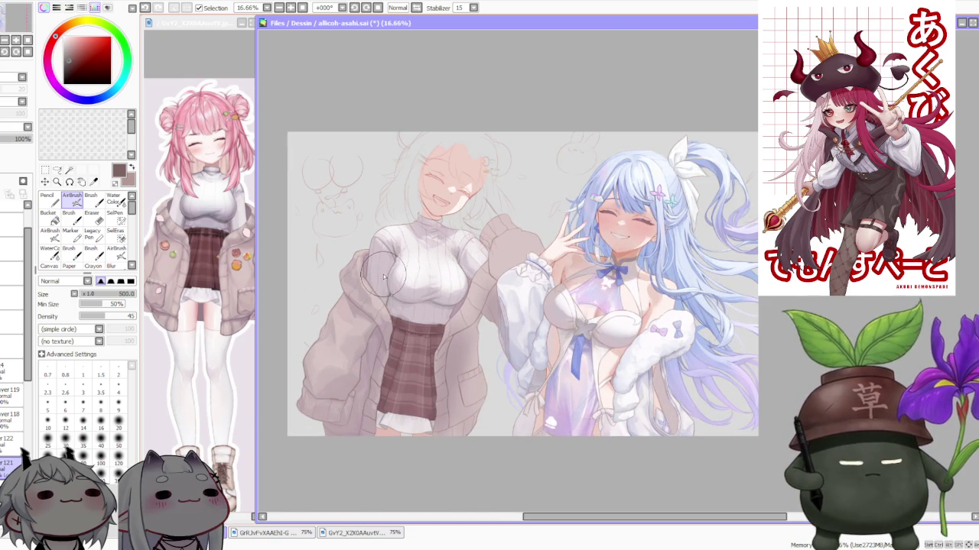
scroll(385, 281, up, 1)
scroll(385, 280, up, 1)
scroll(384, 281, down, 1)
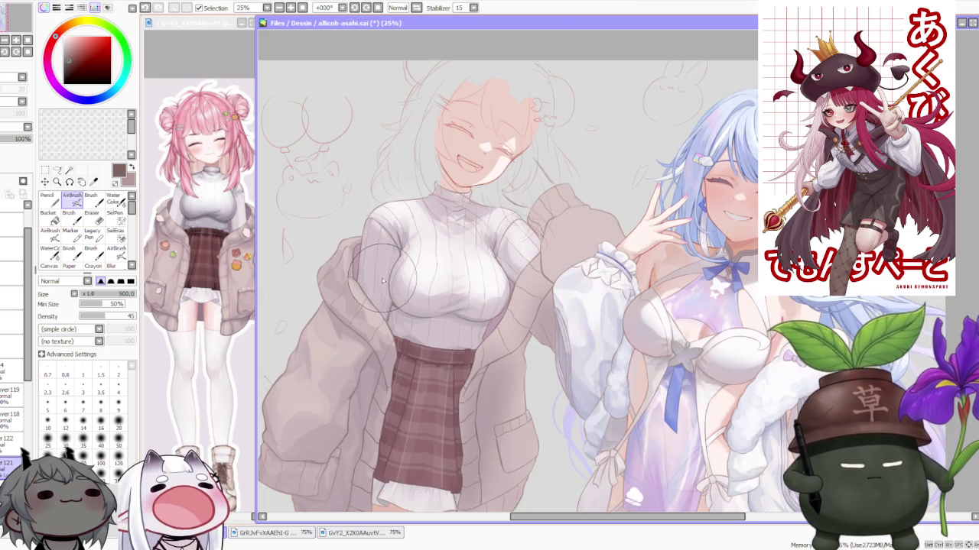
scroll(381, 280, down, 1)
scroll(377, 280, down, 1)
scroll(372, 282, up, 2)
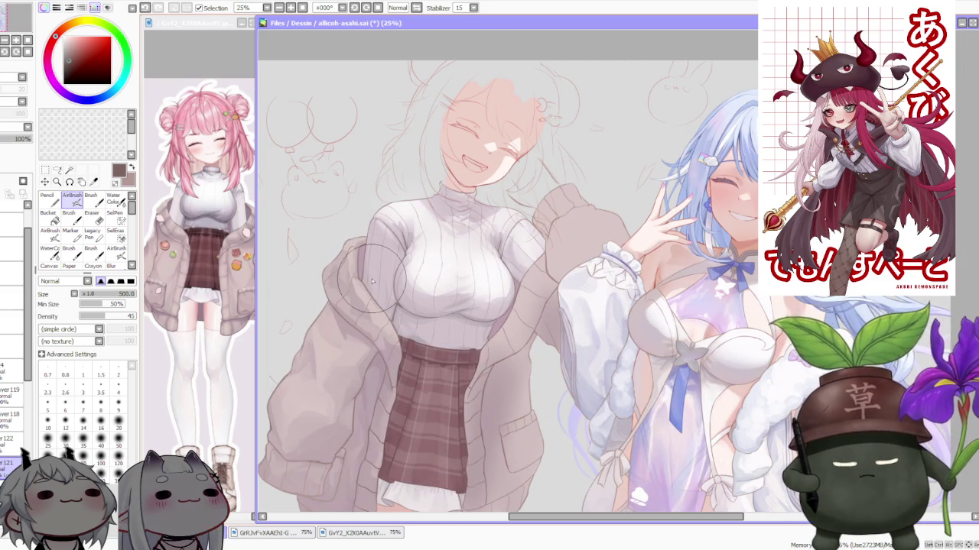
scroll(372, 282, down, 1)
scroll(390, 344, up, 1)
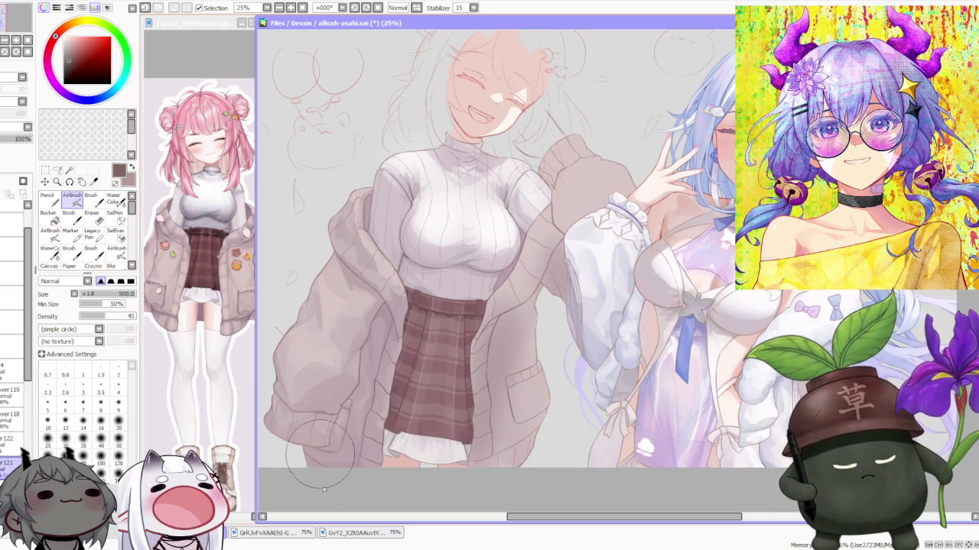
scroll(397, 375, down, 1)
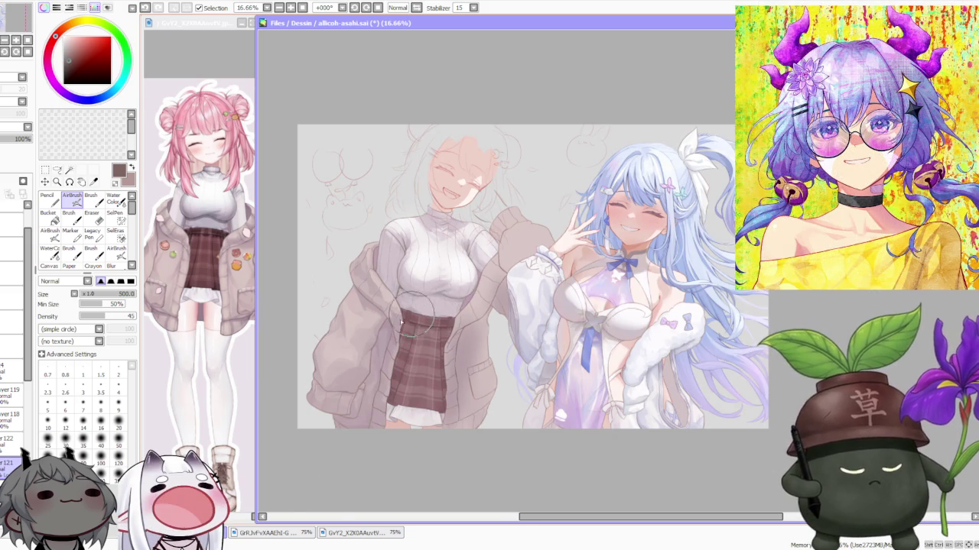
scroll(367, 344, up, 2)
scroll(402, 320, up, 2)
scroll(402, 319, down, 3)
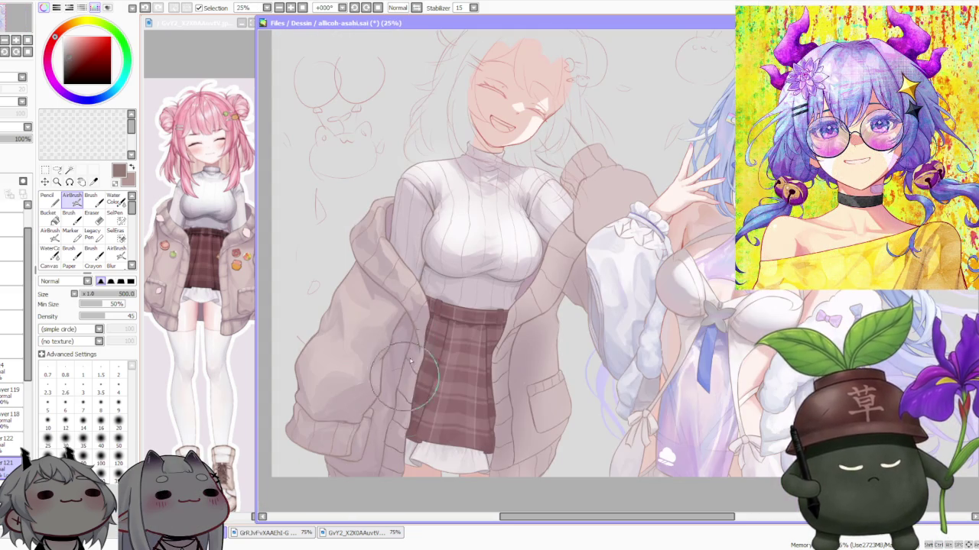
scroll(456, 302, down, 1)
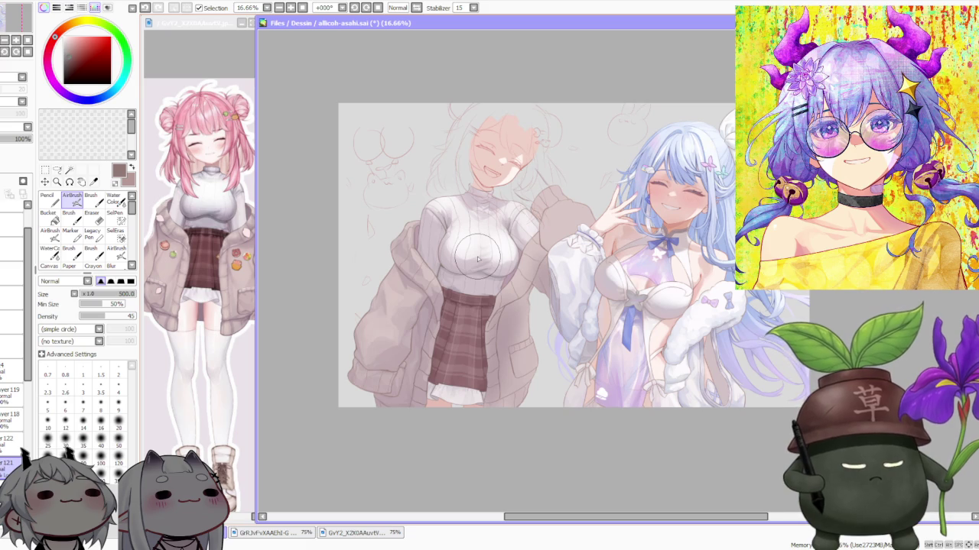
scroll(554, 275, down, 1)
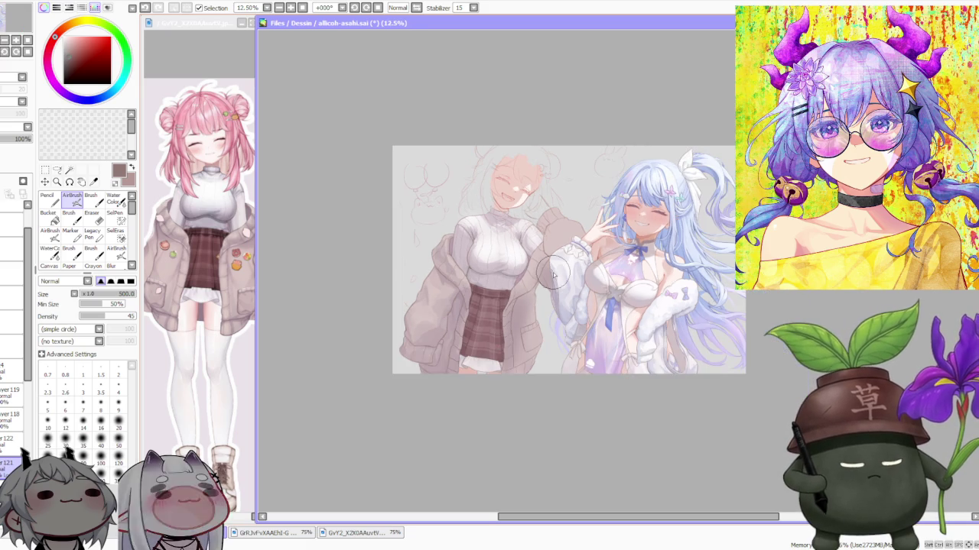
scroll(528, 211, up, 1)
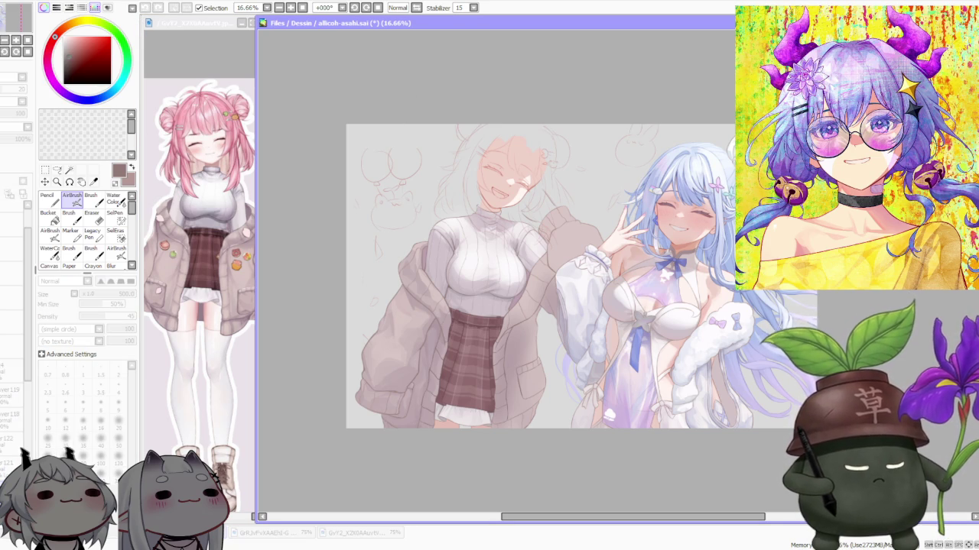
scroll(483, 259, down, 1)
scroll(483, 258, down, 1)
scroll(484, 258, up, 1)
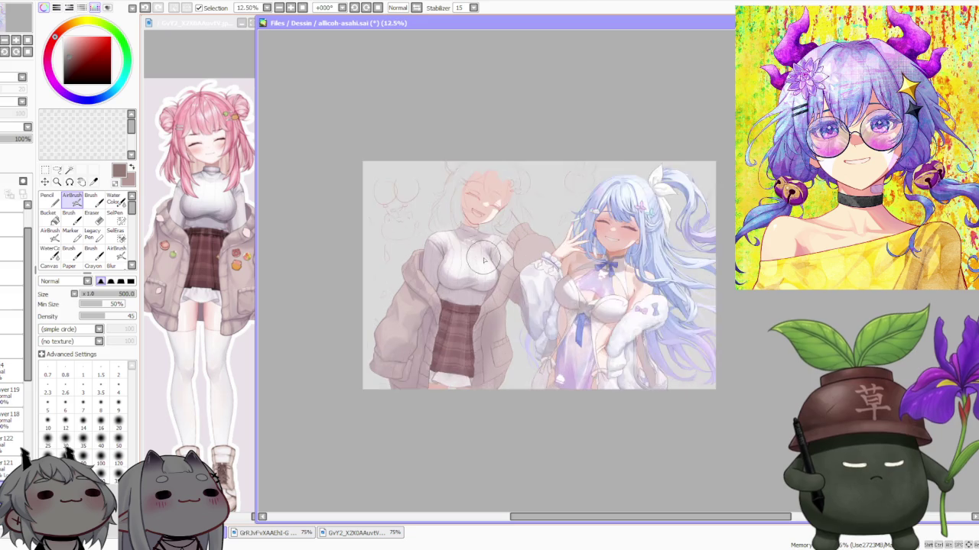
scroll(483, 258, up, 1)
scroll(483, 266, down, 1)
scroll(493, 413, up, 1)
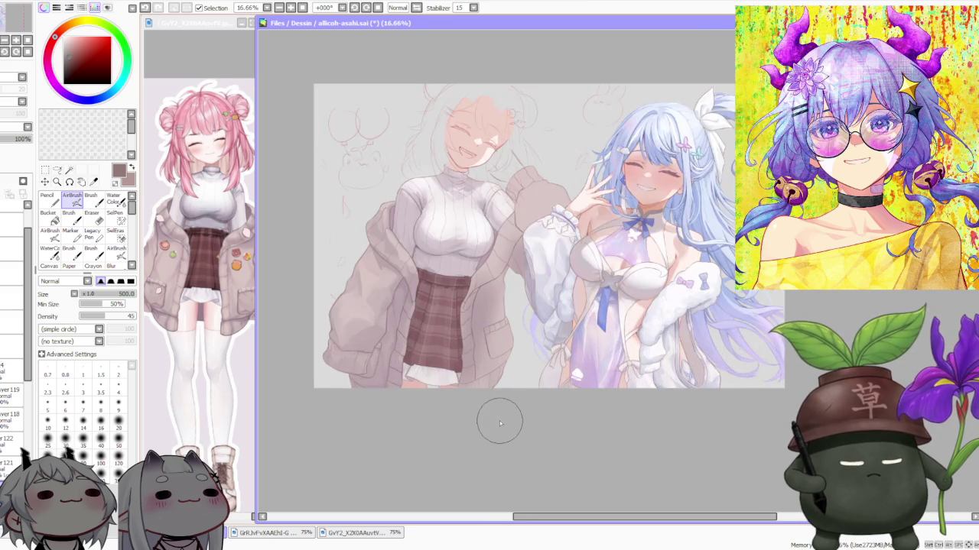
scroll(479, 419, up, 1)
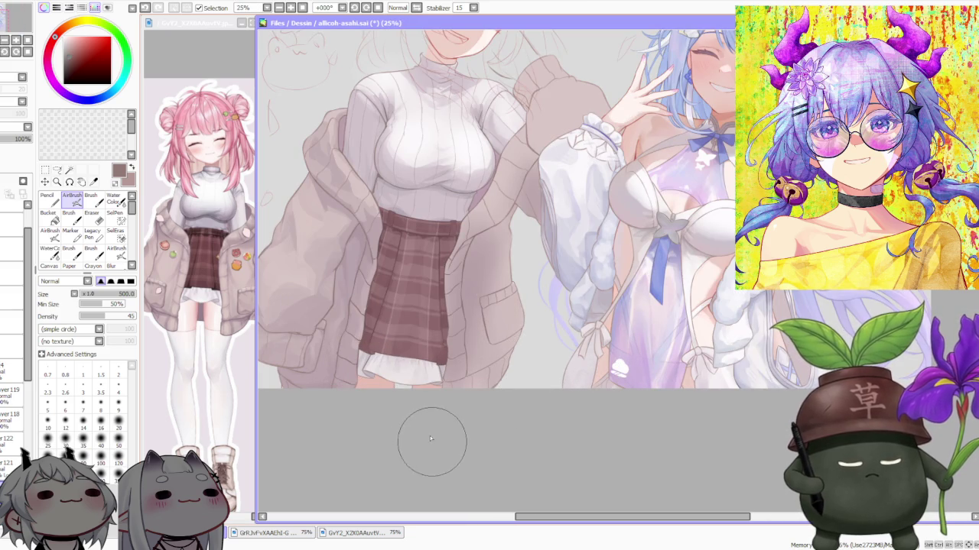
alt+click(358, 254)
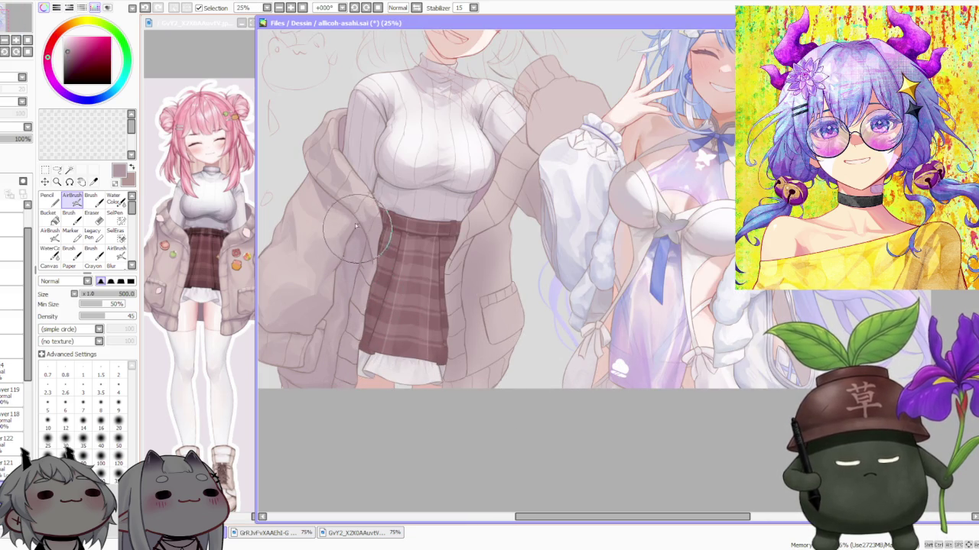
- With the blending brush, sample light-pink and darker jacket tones near the pocket, undoing one stroke
click(91, 197)
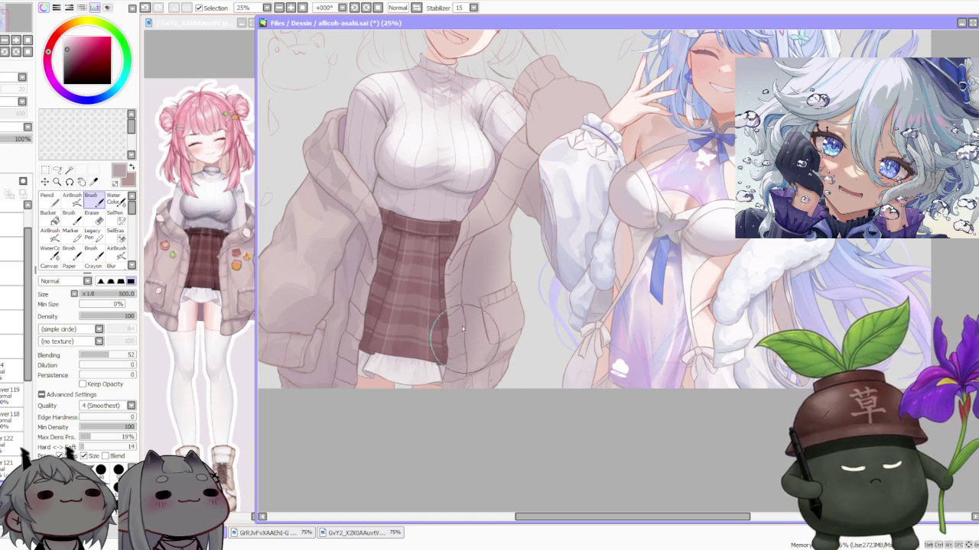
alt+click(502, 249)
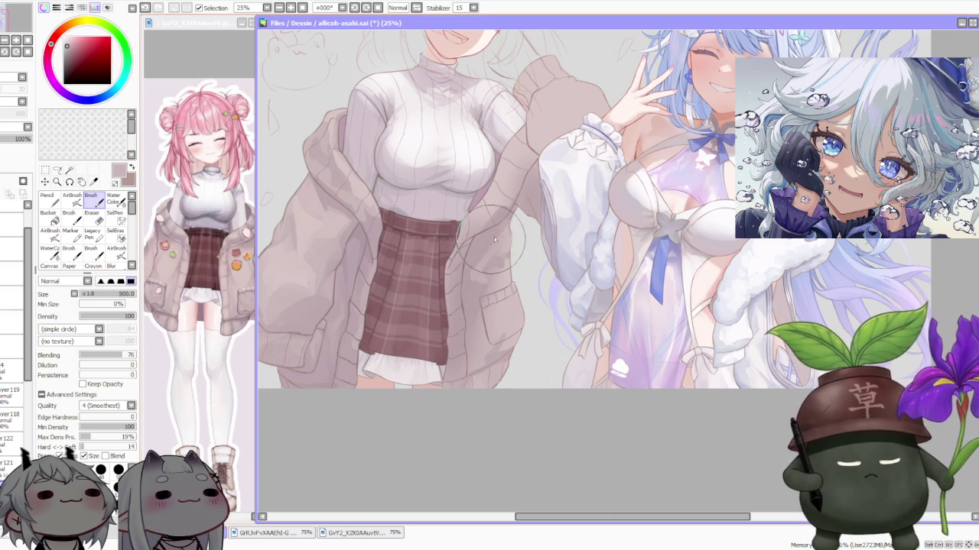
alt+click(476, 299)
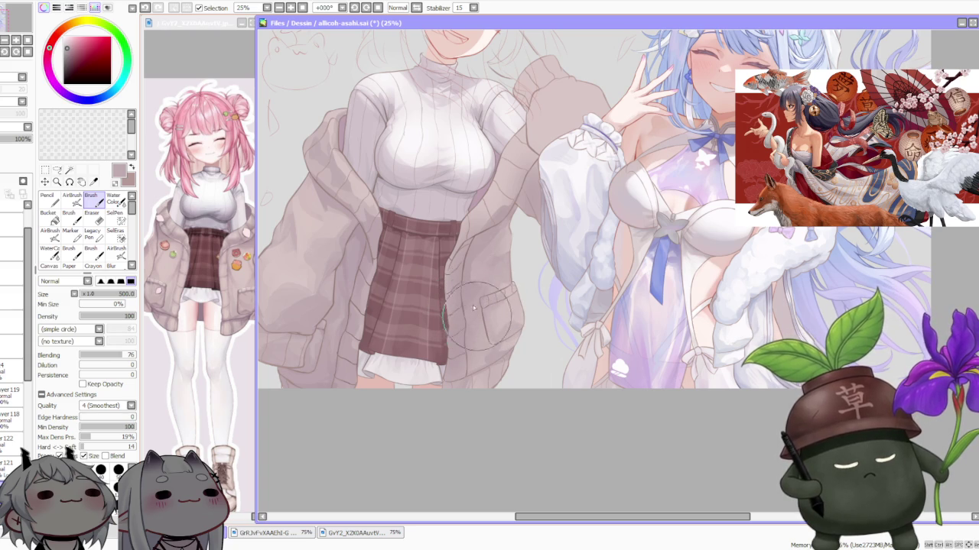
key(ctrl+z)
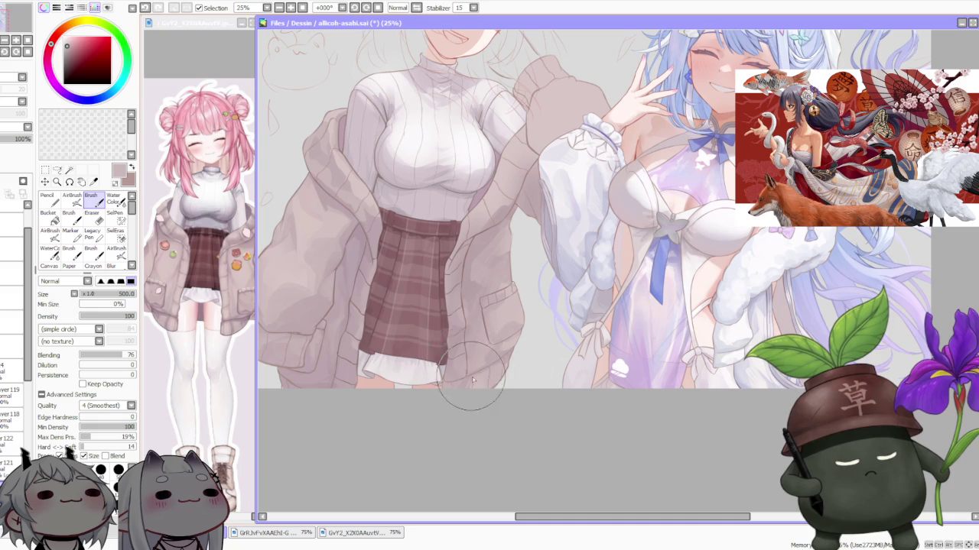
scroll(497, 222, up, 1)
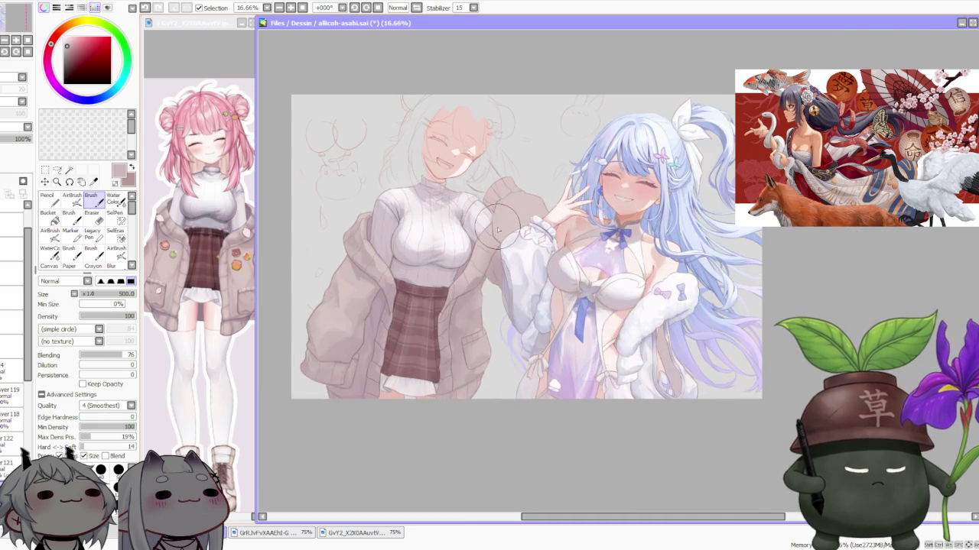
scroll(497, 222, up, 1)
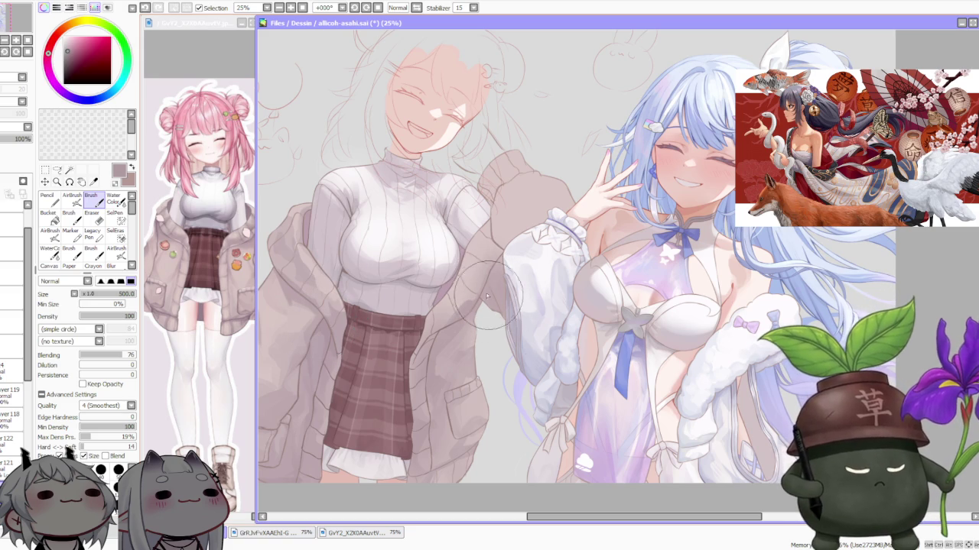
click(110, 355)
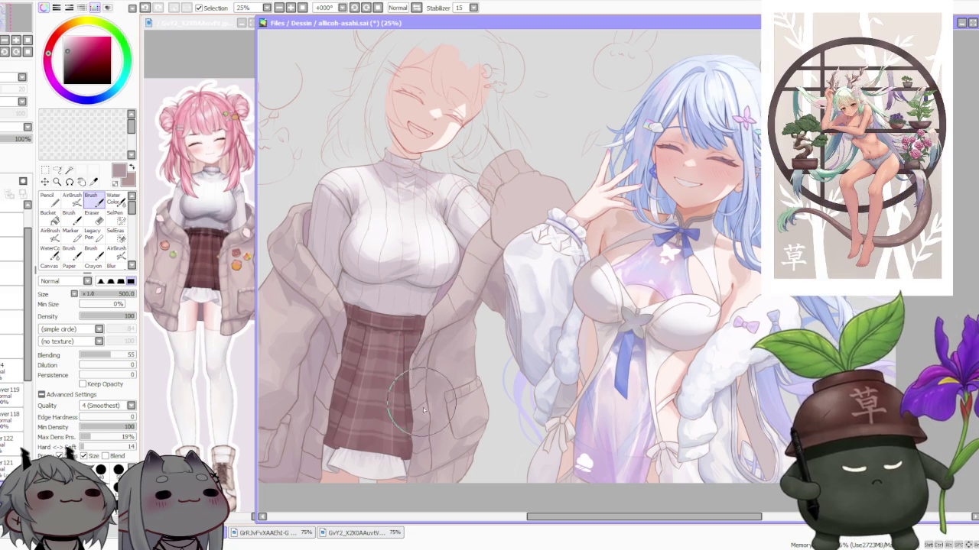
alt+click(421, 406)
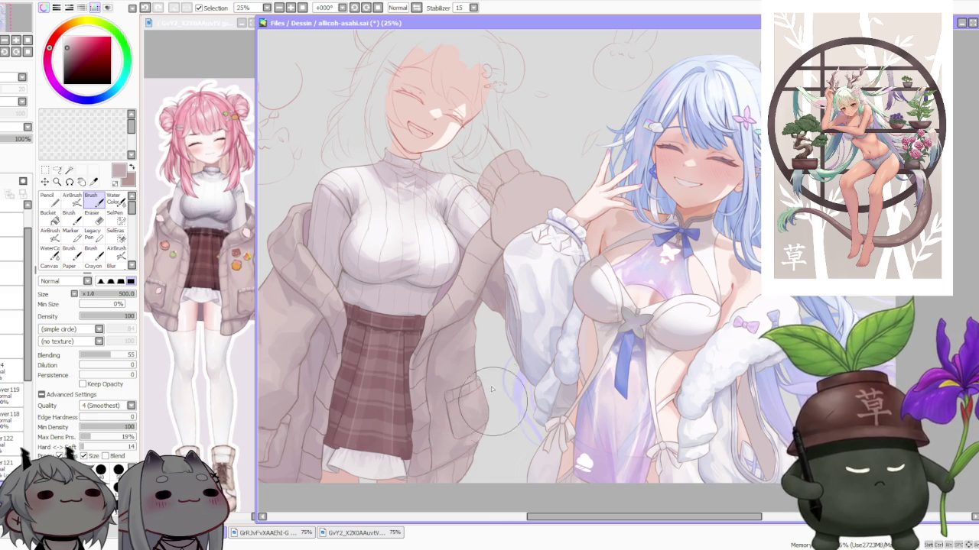
scroll(504, 306, down, 1)
scroll(506, 271, up, 1)
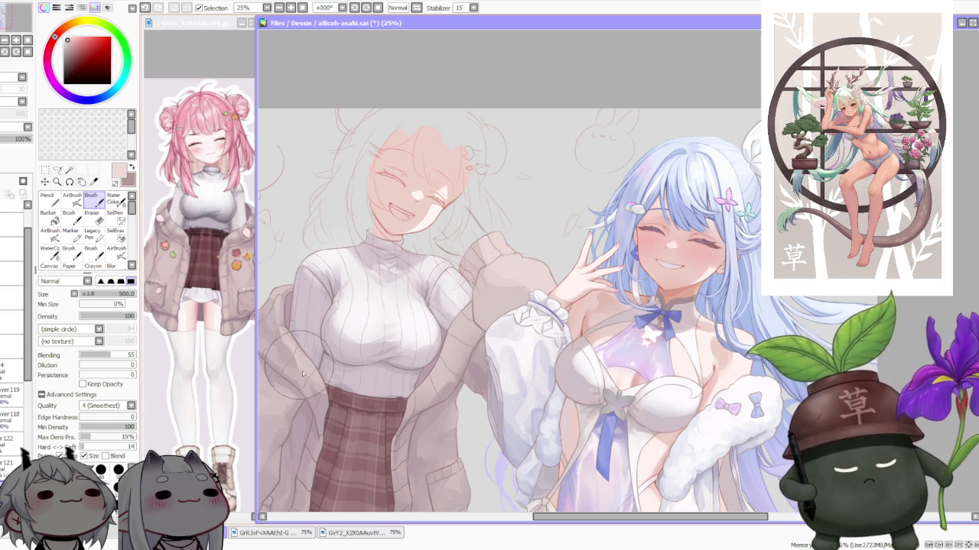
scroll(336, 306, down, 1)
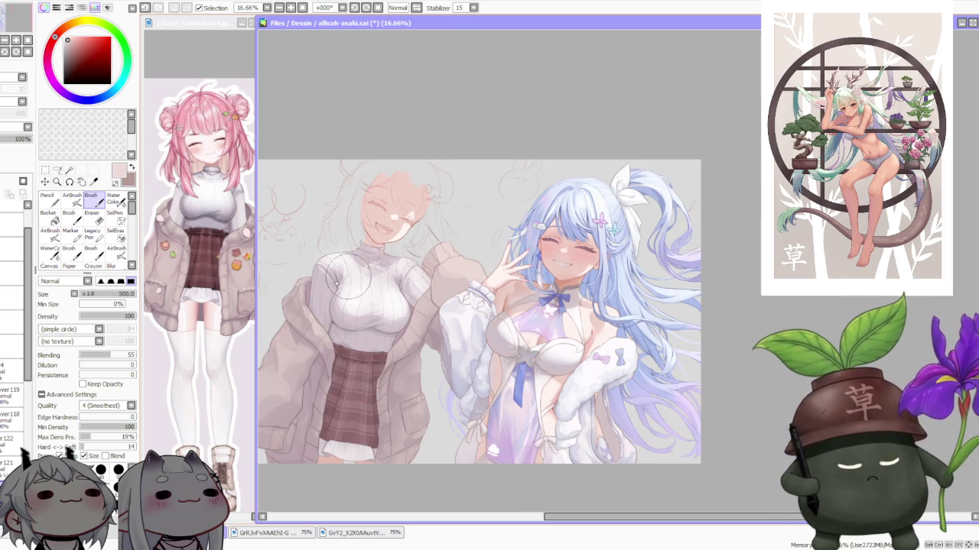
scroll(367, 237, up, 1)
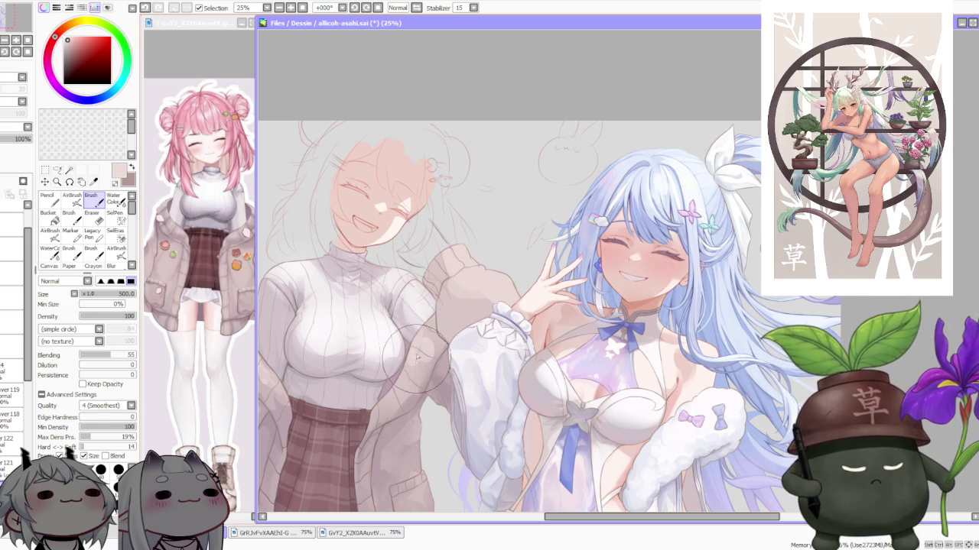
scroll(432, 325, down, 1)
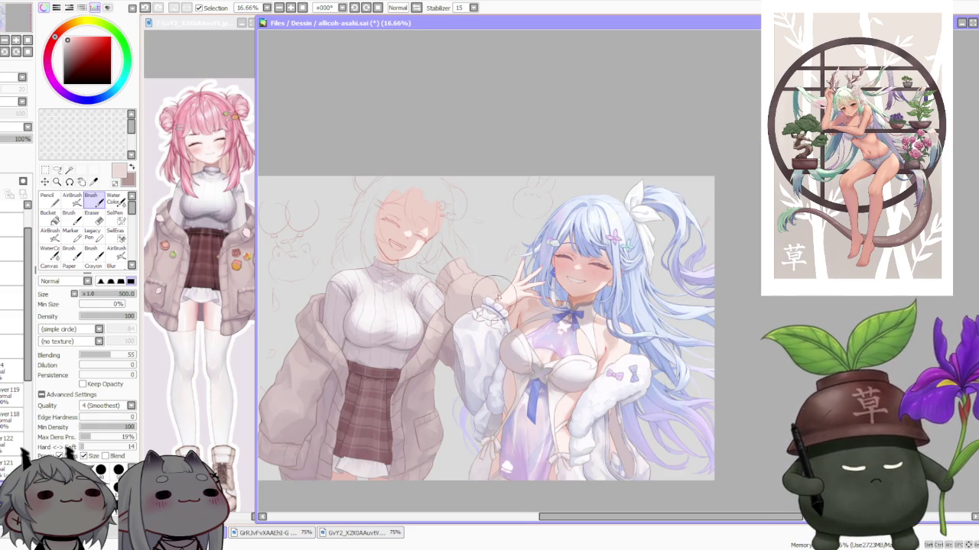
scroll(459, 313, up, 1)
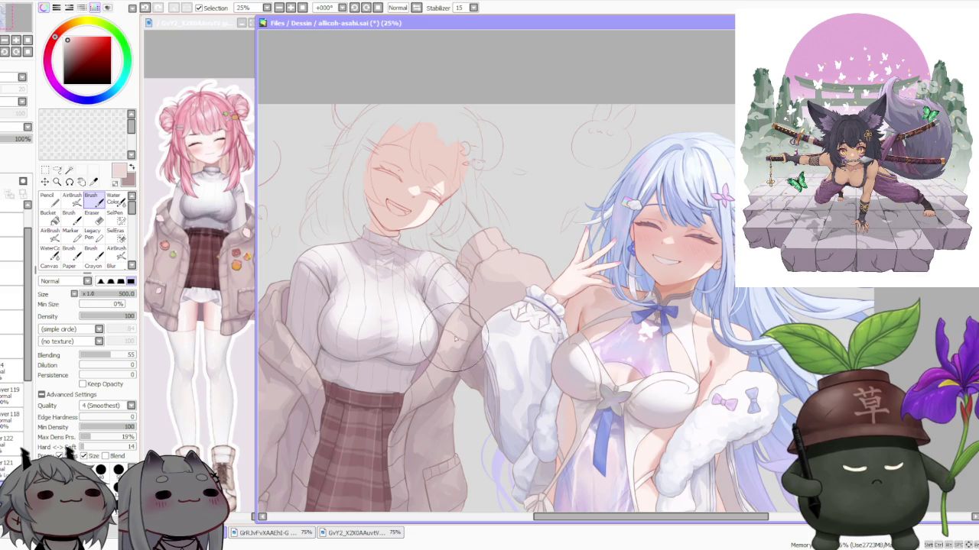
scroll(456, 336, down, 1)
scroll(429, 256, down, 1)
scroll(409, 245, up, 1)
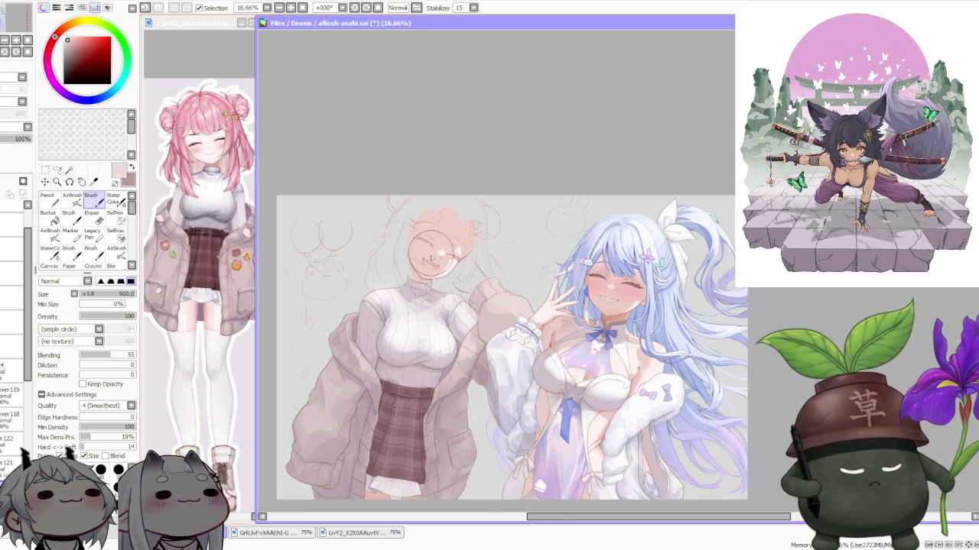
scroll(425, 262, up, 1)
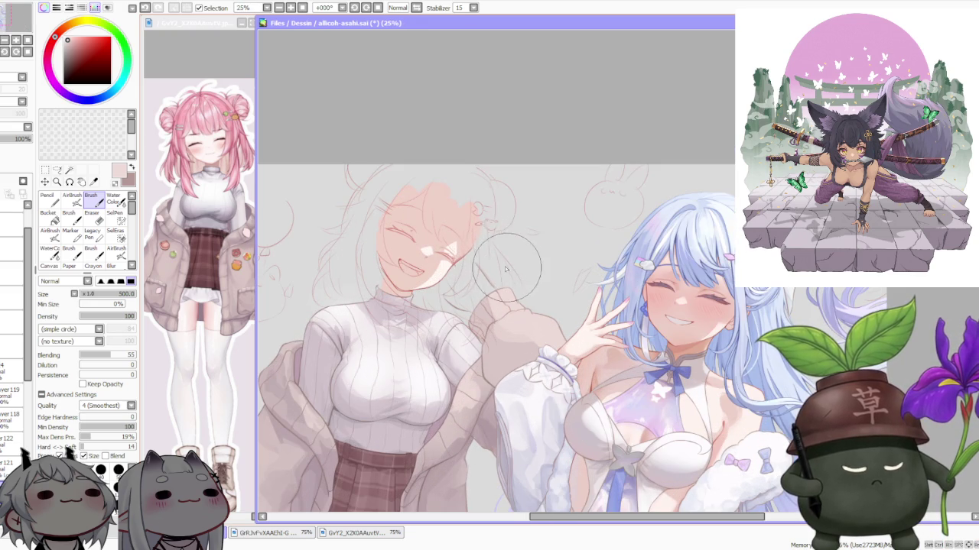
scroll(549, 327, down, 2)
scroll(520, 395, up, 1)
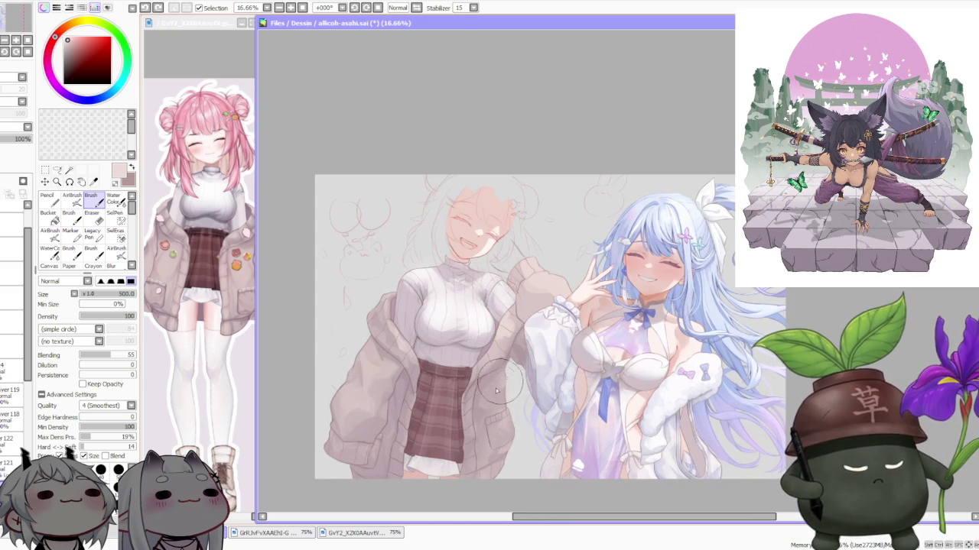
- Set the brush blending to 76, then lower it to 53
click(122, 355)
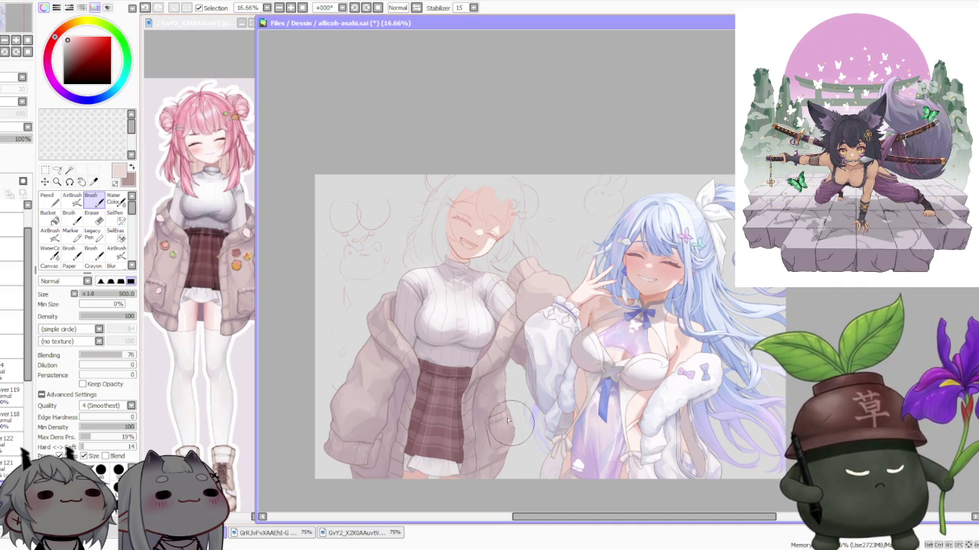
scroll(516, 436, down, 1)
scroll(516, 436, up, 1)
scroll(497, 413, up, 1)
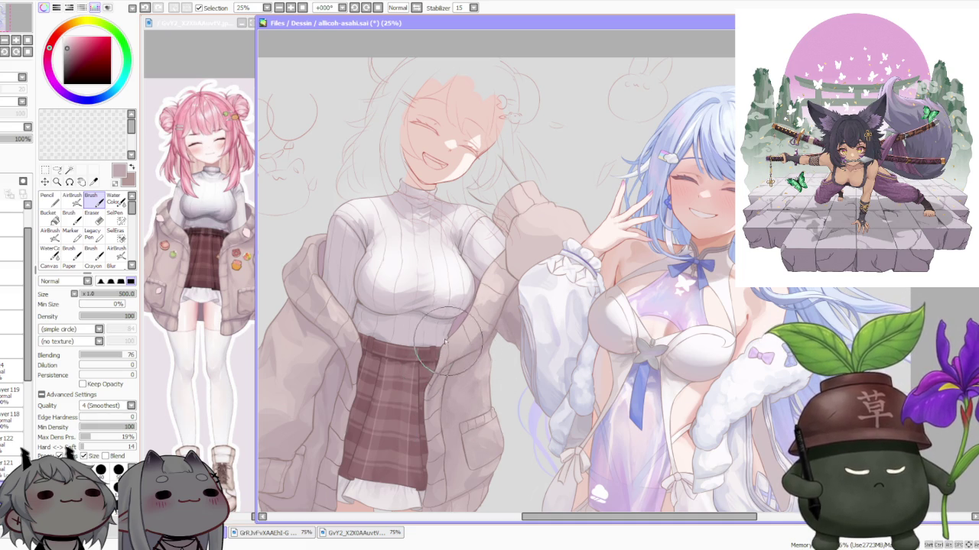
click(109, 355)
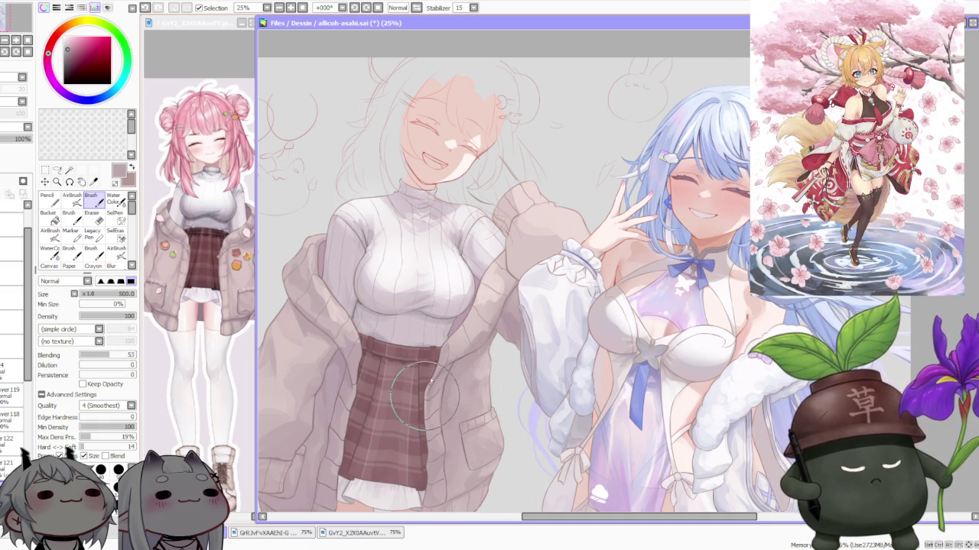
- Shade the jacket with sampled lighter and darker tones, undo a sleeve stroke, and pick a pinkish red
alt+click(459, 337)
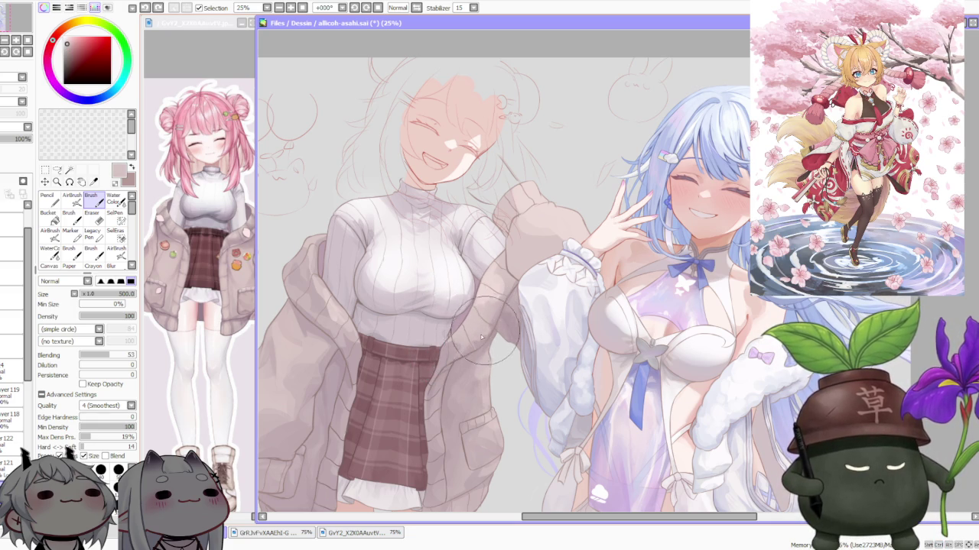
alt+click(480, 327)
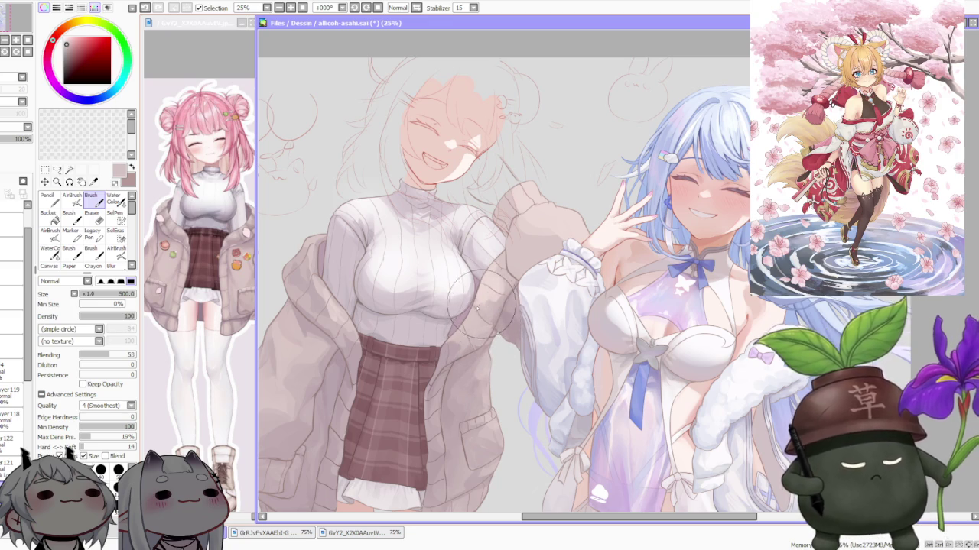
alt+click(477, 302)
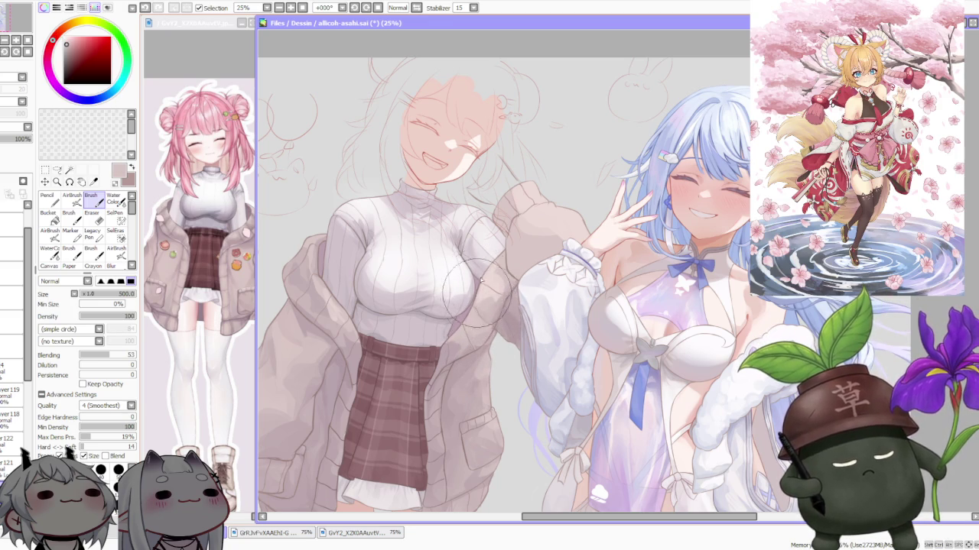
alt+click(511, 278)
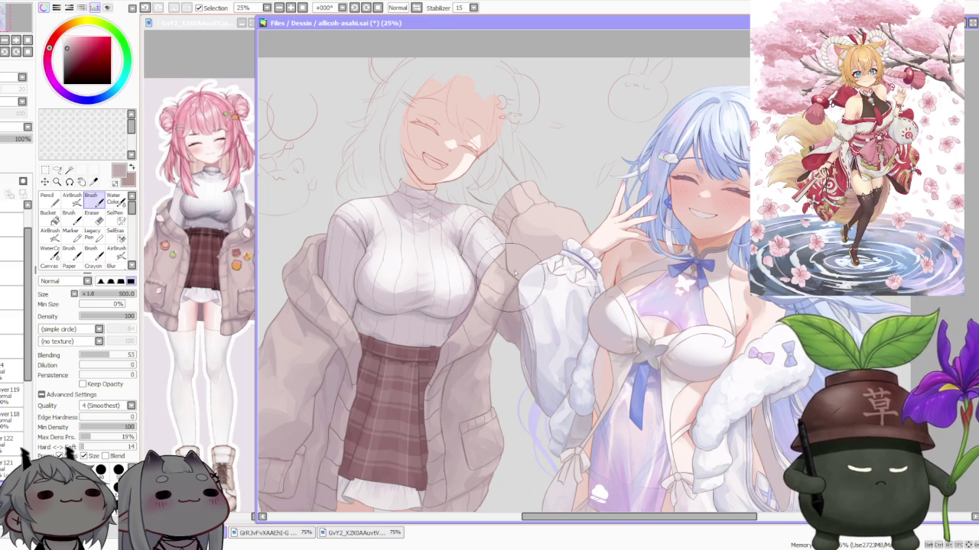
key(ctrl+z)
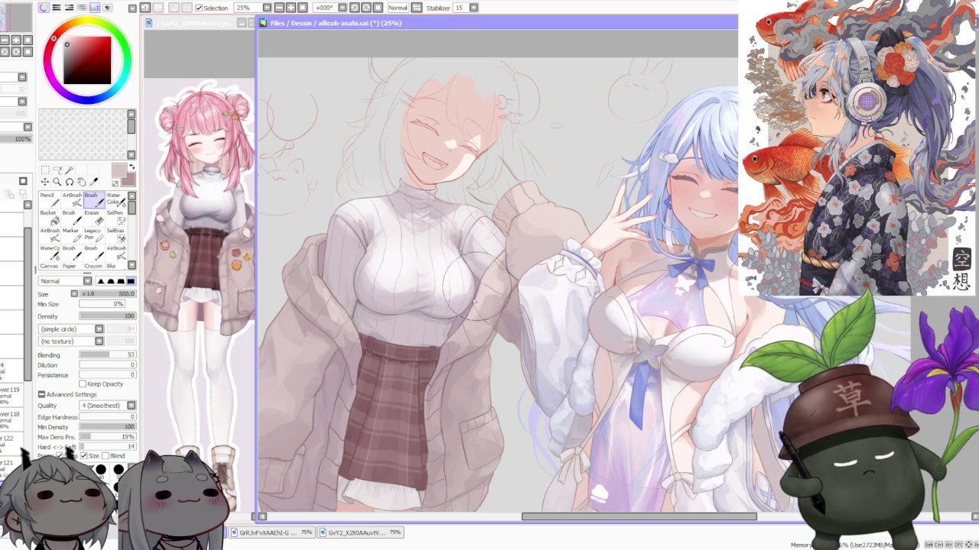
scroll(478, 291, up, 1)
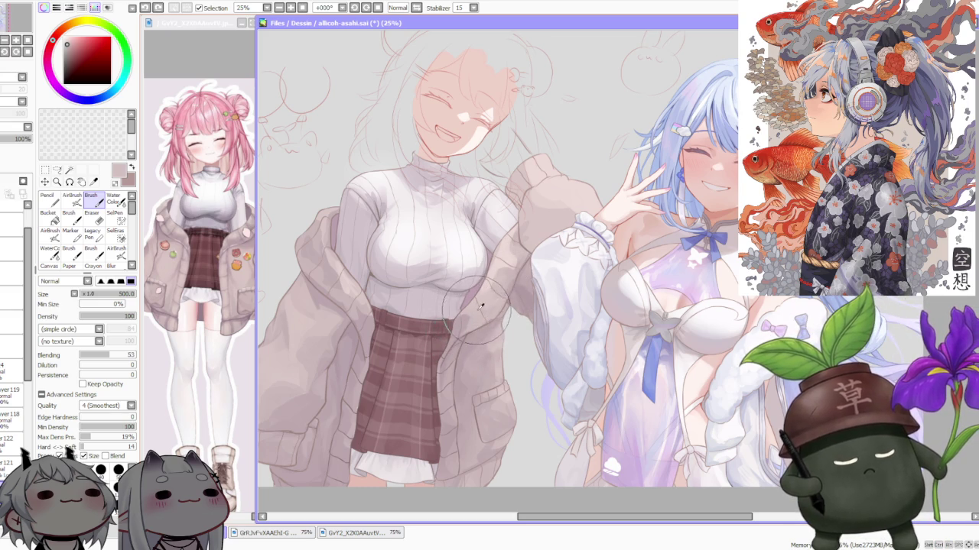
alt+click(371, 330)
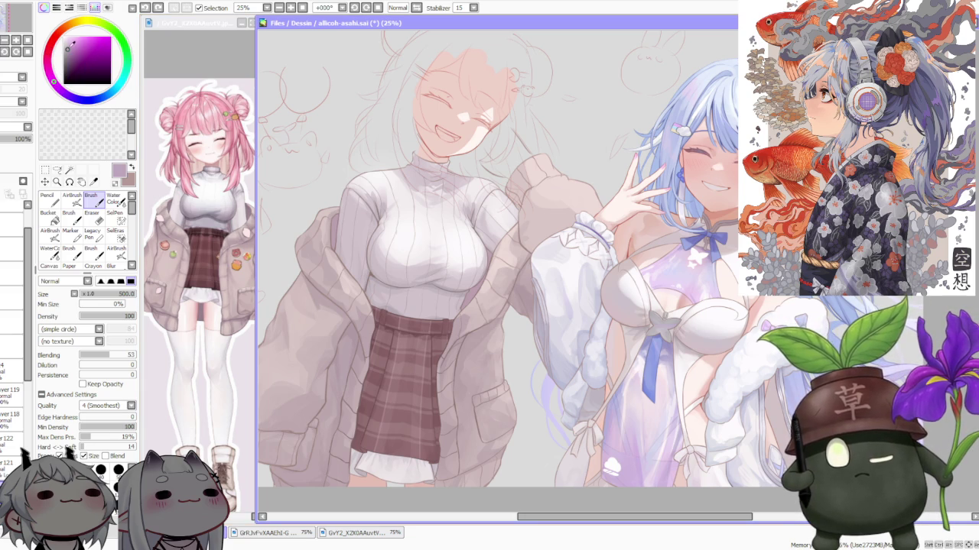
click(72, 199)
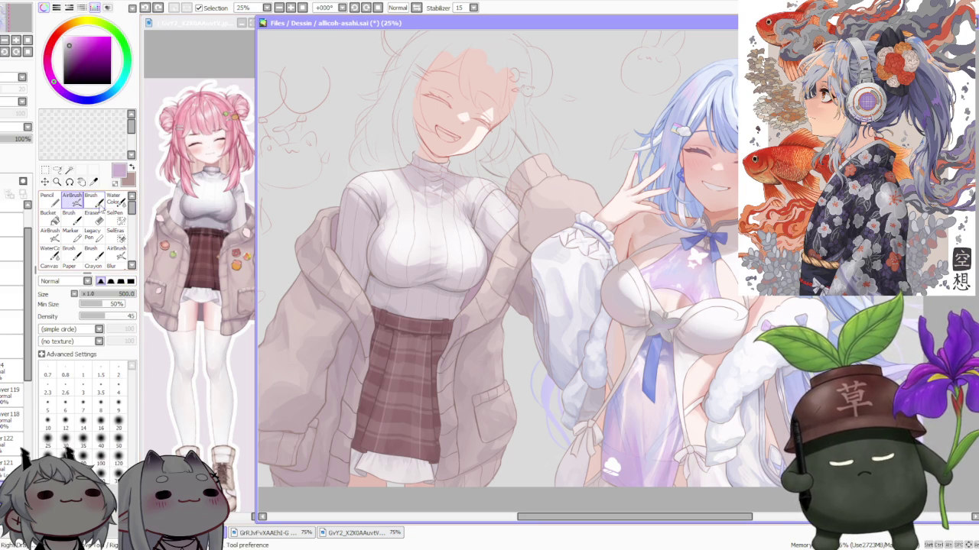
- Airbrush a soft shading stroke over the sweater hem and the top of the skirt
mouse_move(374, 310)
mouse_down()
mouse_move(405, 245)
mouse_move(367, 344)
mouse_move(428, 290)
mouse_move(455, 302)
mouse_up()
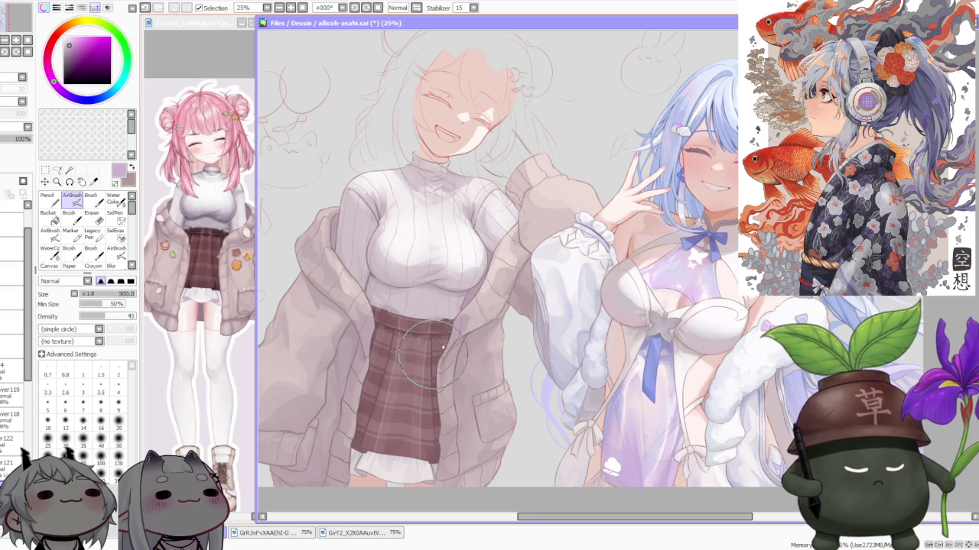
scroll(482, 260, down, 1)
scroll(489, 233, down, 1)
scroll(486, 226, up, 1)
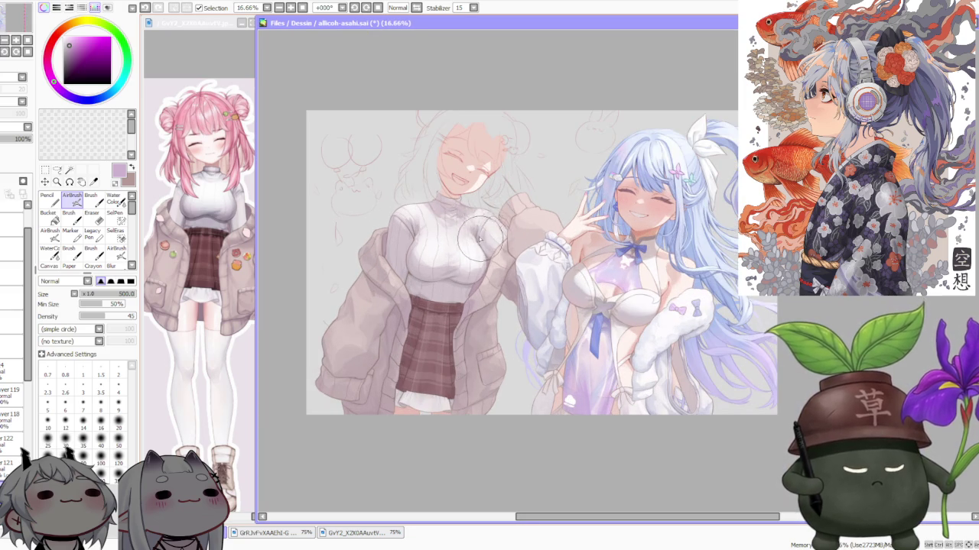
- Change the painting colour to blue, then to a pinkish grey from the canvas
click(81, 100)
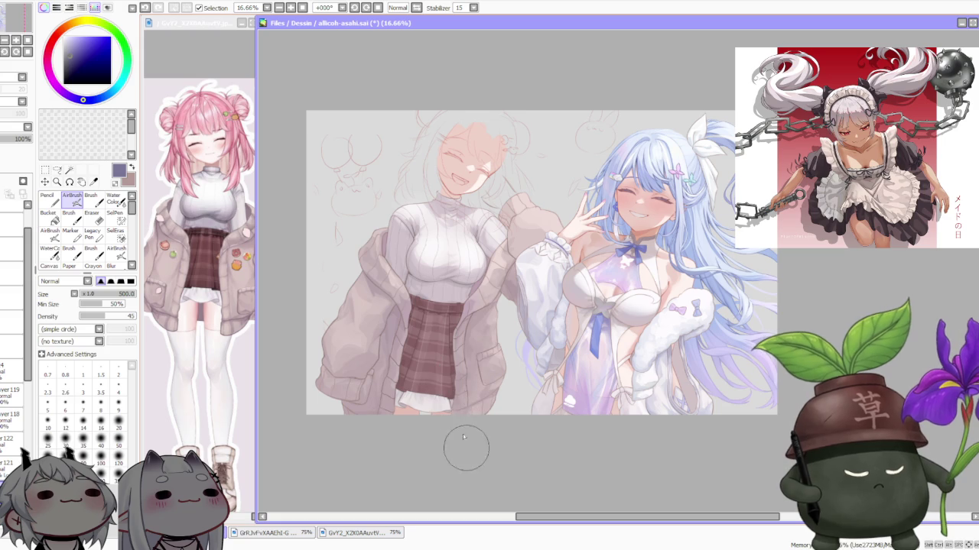
scroll(367, 409, down, 2)
scroll(459, 390, up, 3)
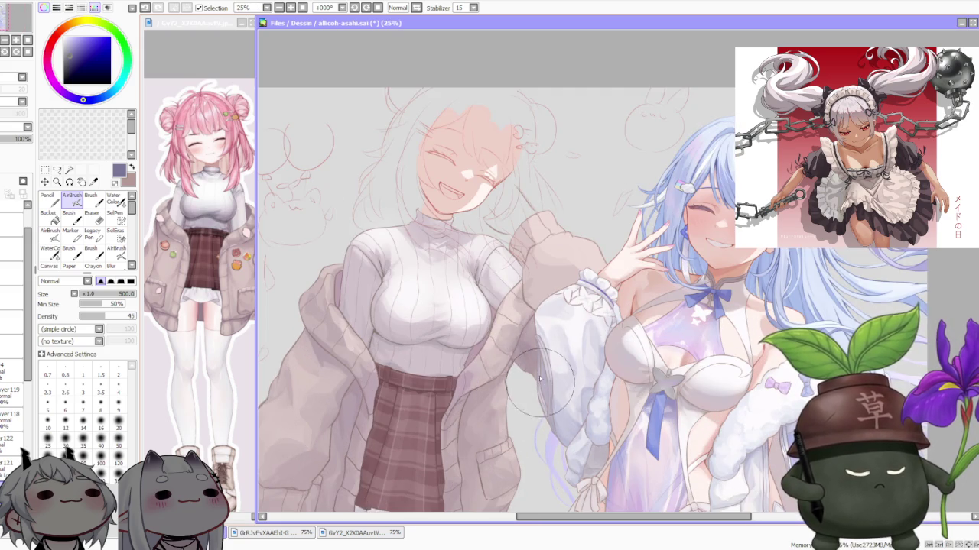
scroll(532, 386, down, 2)
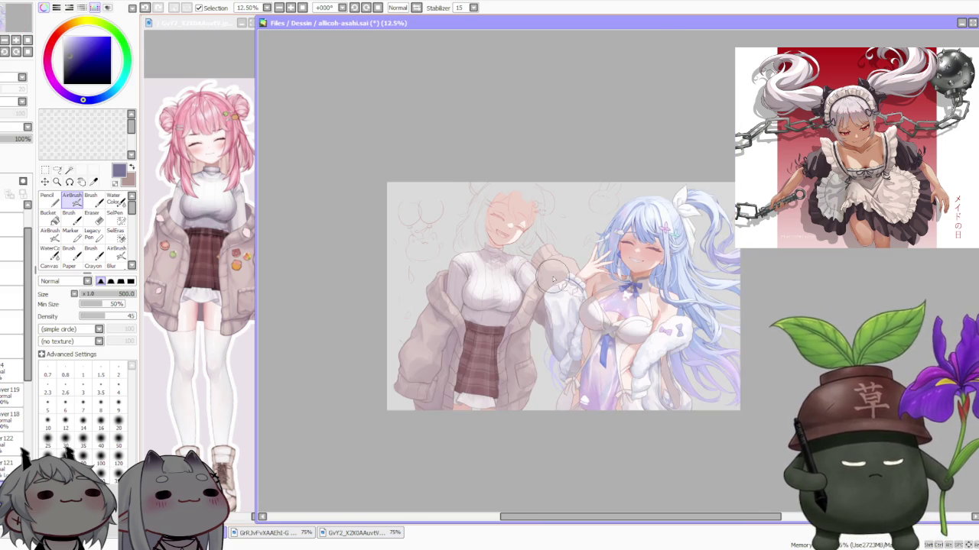
scroll(552, 281, down, 1)
scroll(553, 279, down, 1)
scroll(553, 279, up, 1)
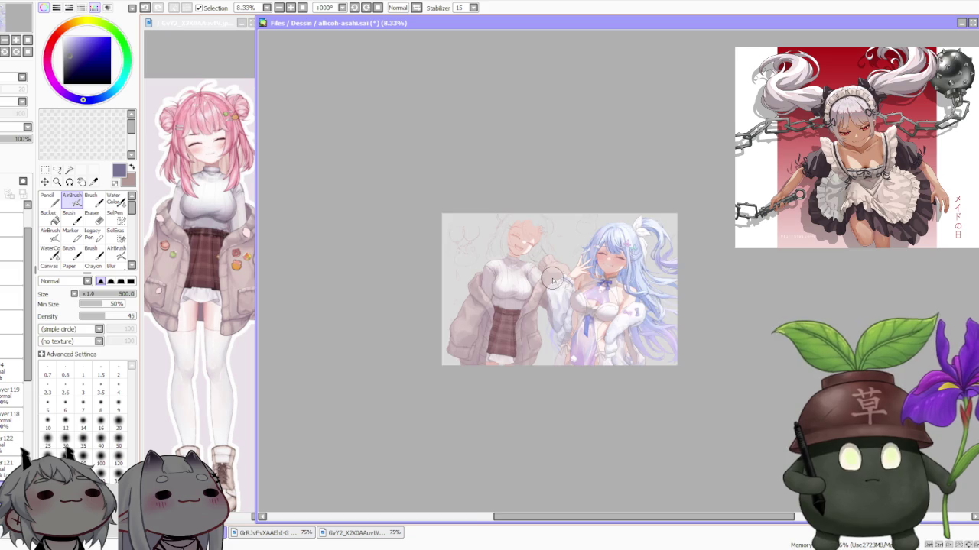
scroll(552, 283, up, 1)
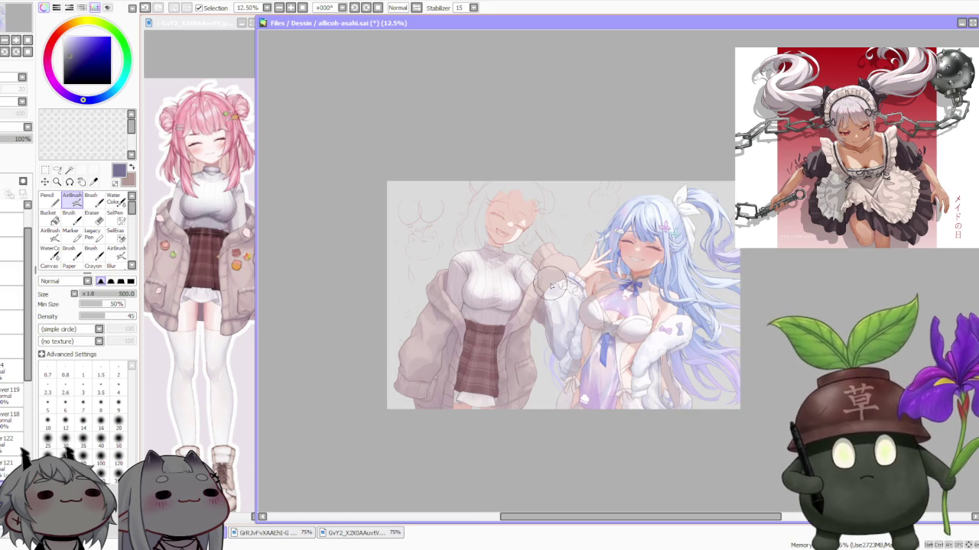
scroll(551, 285, up, 1)
scroll(551, 285, down, 1)
scroll(545, 264, up, 1)
scroll(542, 283, down, 1)
scroll(541, 333, up, 1)
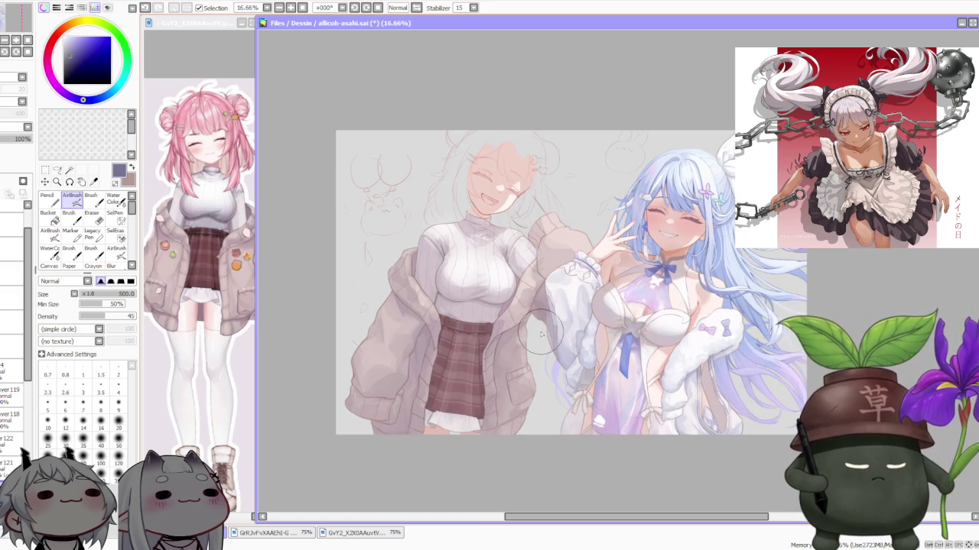
scroll(558, 300, down, 1)
scroll(597, 279, up, 1)
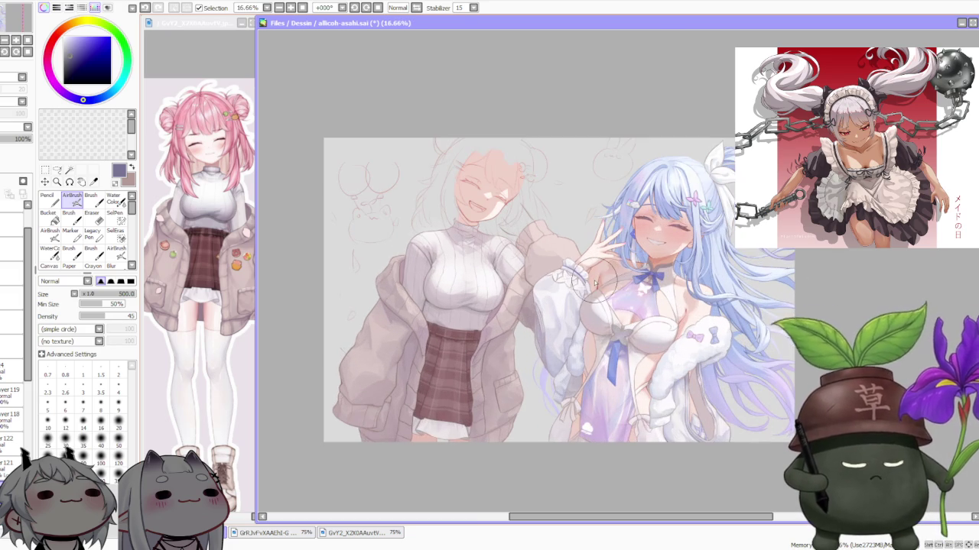
scroll(637, 329, up, 1)
scroll(612, 315, down, 1)
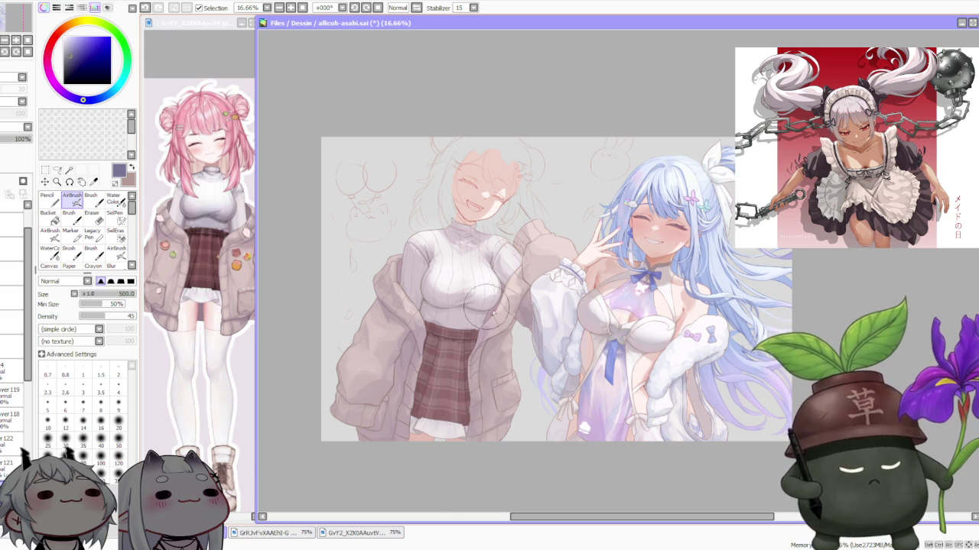
alt+click(523, 313)
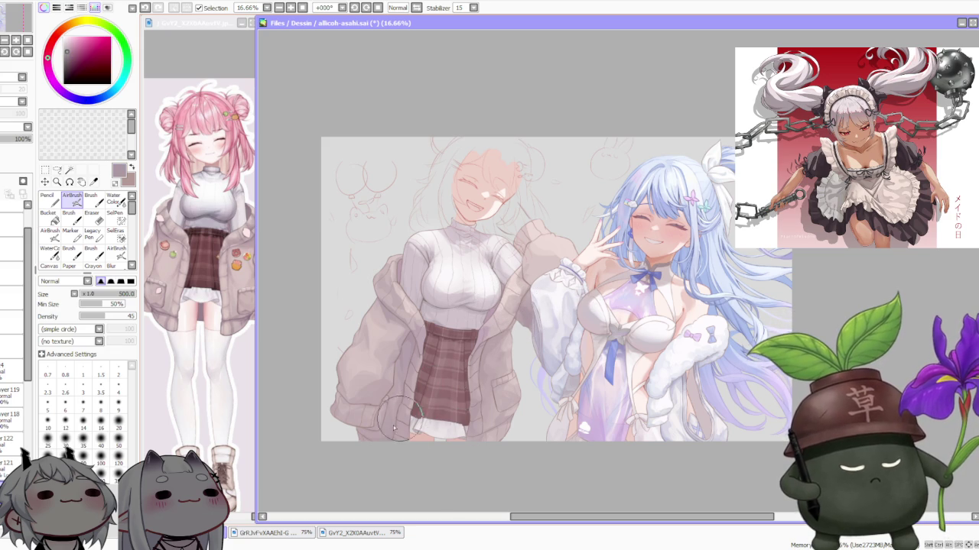
- Back on the brush, lay a faint stroke on the lower jacket and sample a darker jacket tone
key(b)
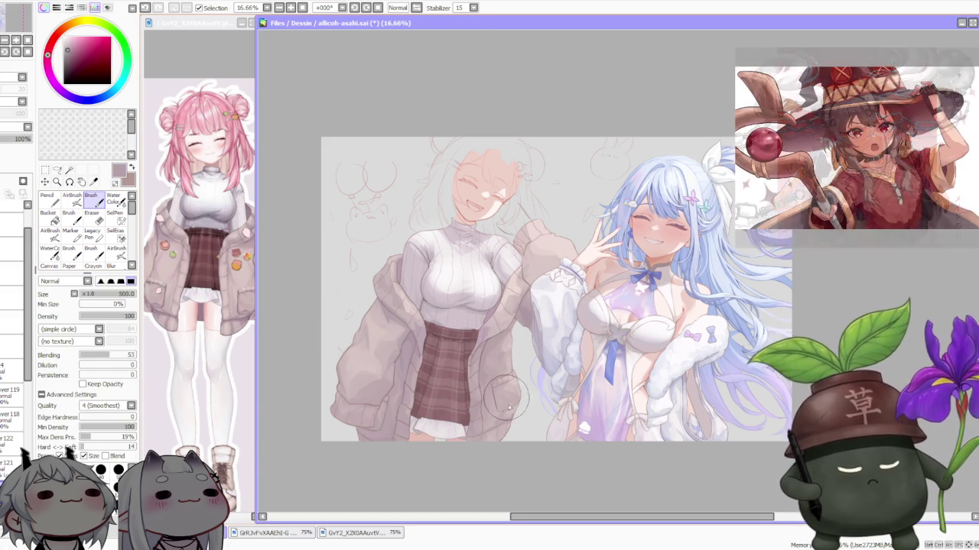
scroll(497, 411, up, 1)
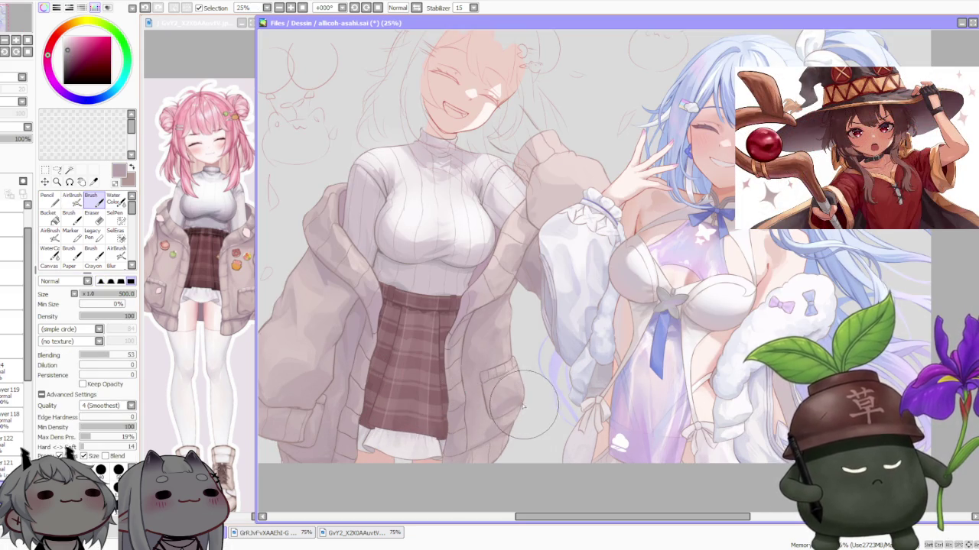
drag(518, 410, 506, 410)
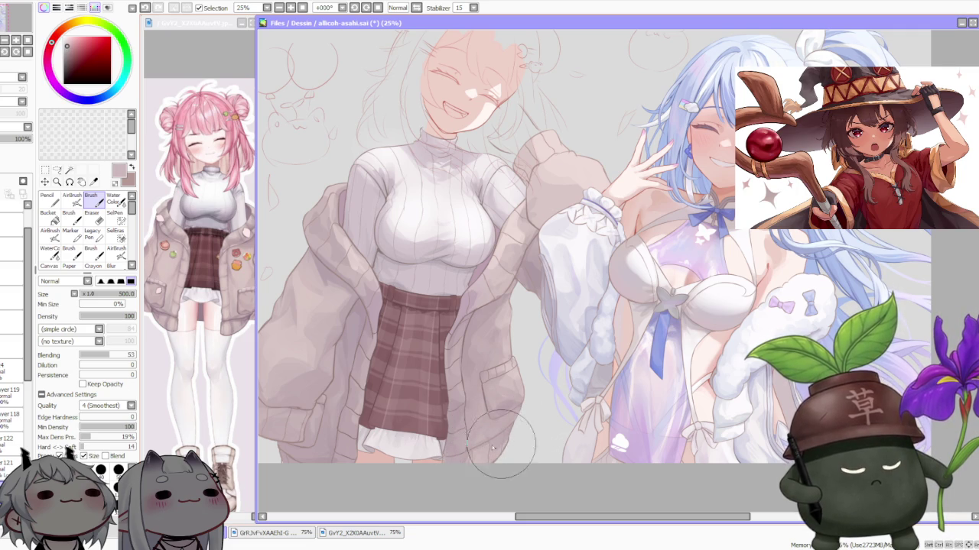
alt+click(462, 460)
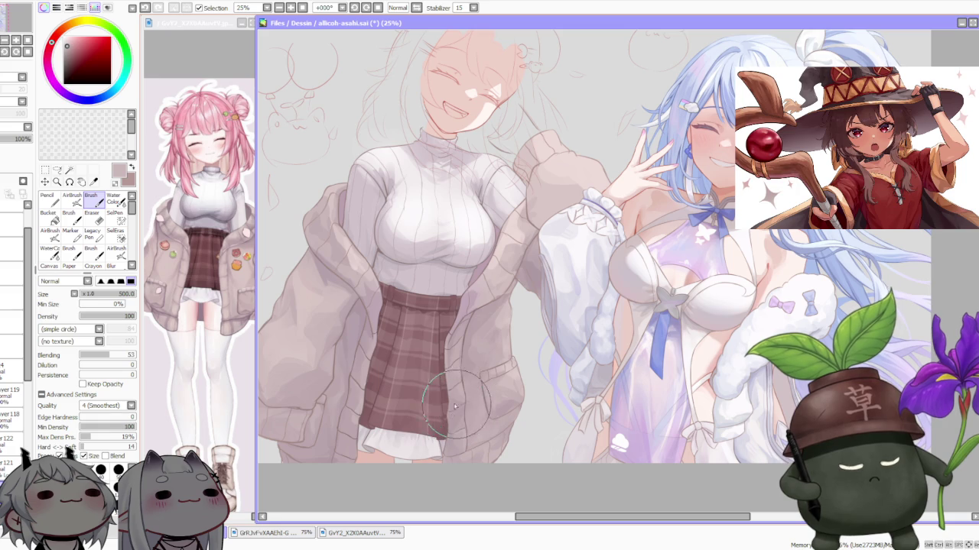
scroll(474, 375, down, 3)
scroll(510, 334, up, 3)
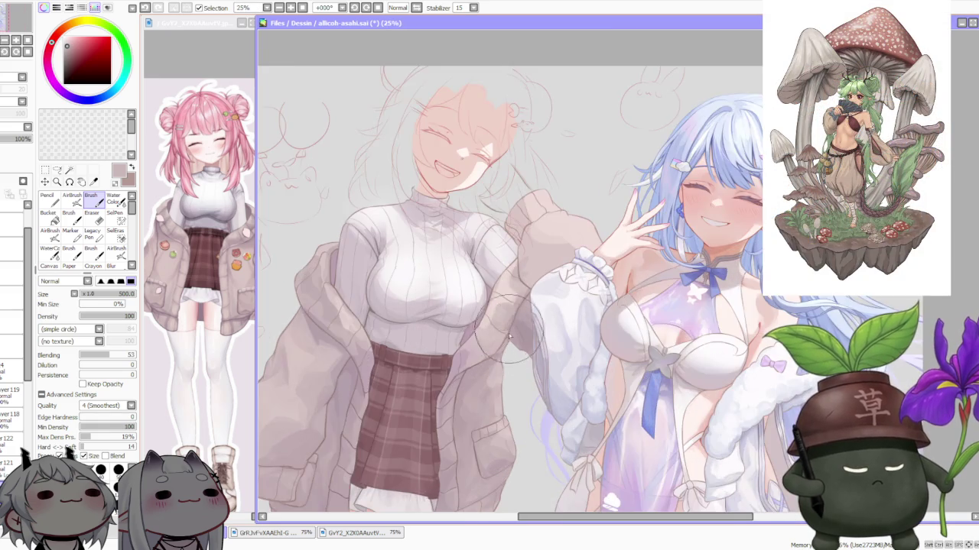
- Sample the sleeve colour, paint a trial shading stroke along the sleeve, and undo it
scroll(509, 333, up, 1)
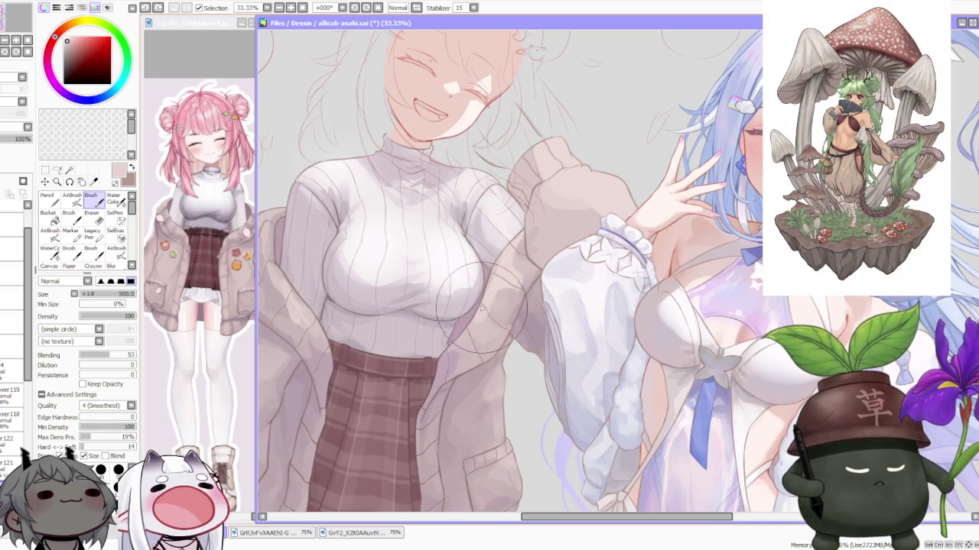
scroll(499, 291, down, 3)
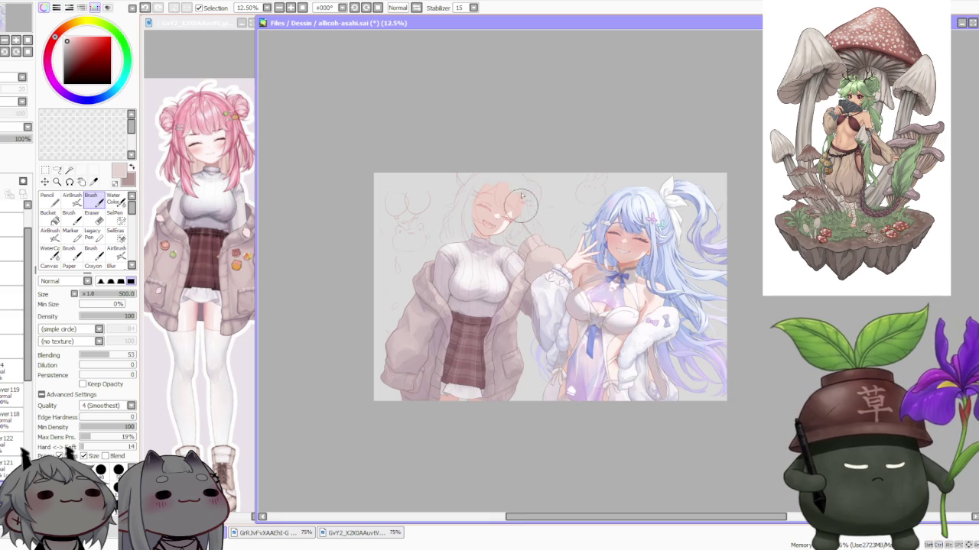
scroll(498, 291, up, 3)
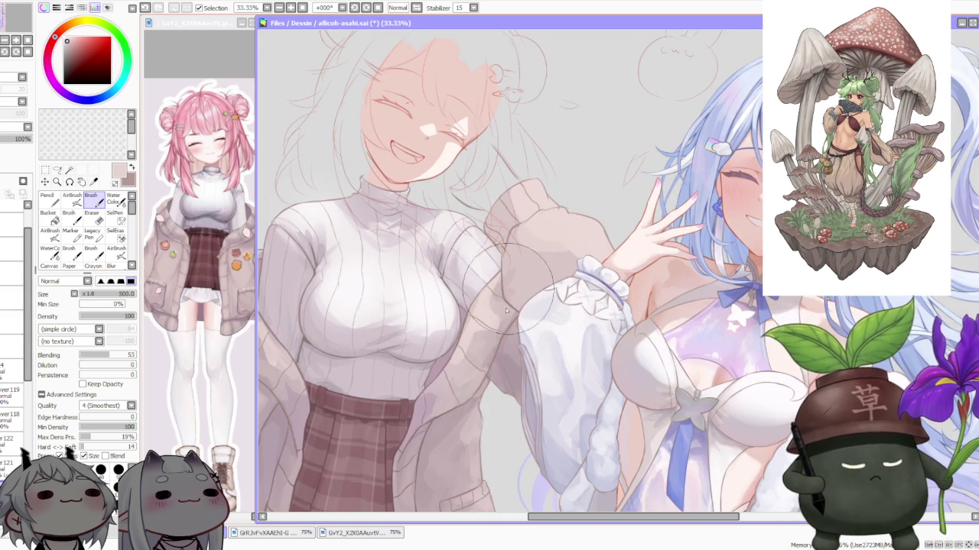
alt+click(495, 385)
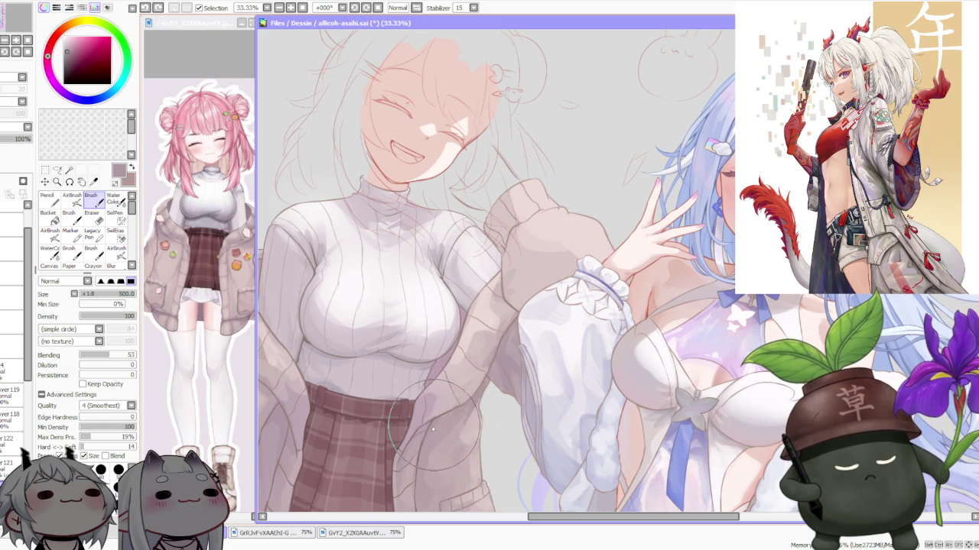
alt+click(482, 375)
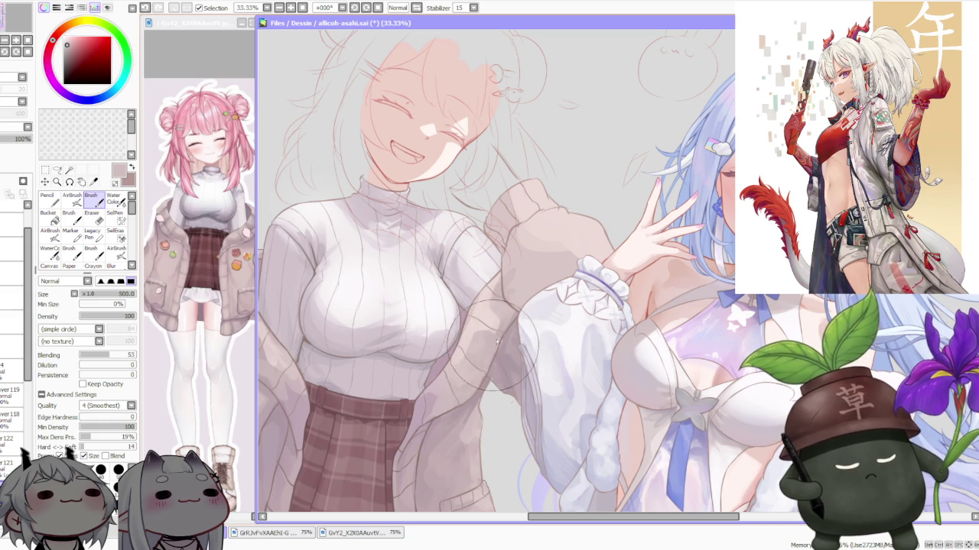
drag(484, 376, 497, 347)
key(ctrl+z)
- Sample a darker muted pink-brown from the lower jacket
scroll(518, 312, down, 2)
scroll(518, 312, down, 1)
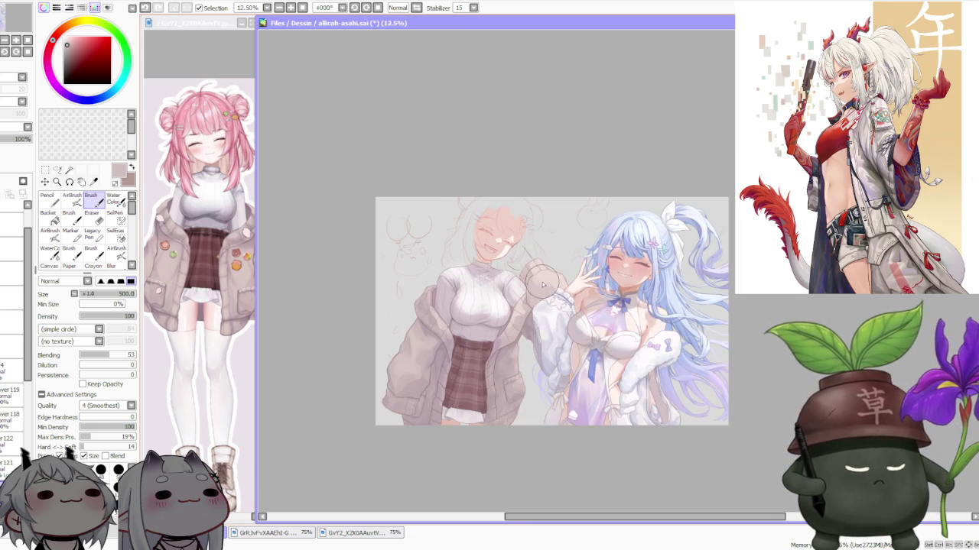
scroll(513, 339, up, 3)
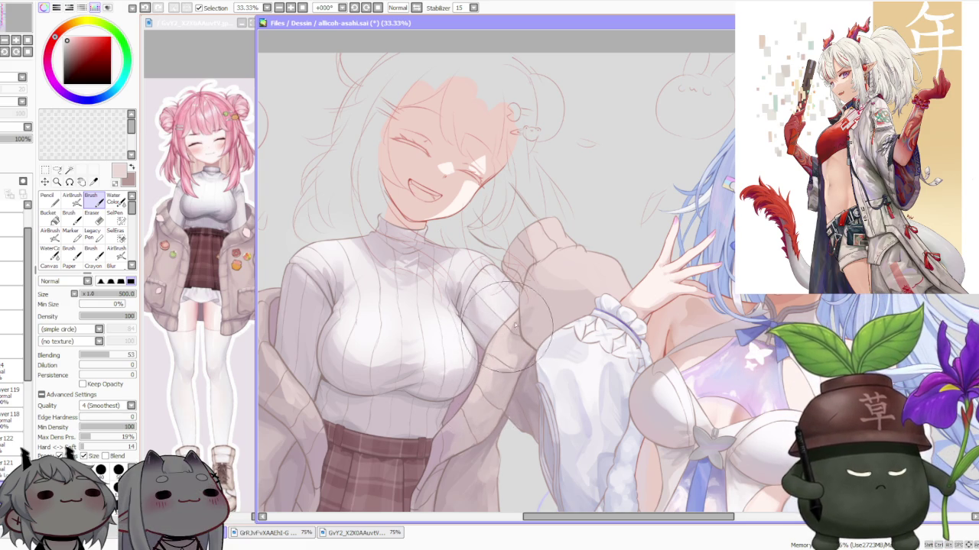
alt+click(466, 426)
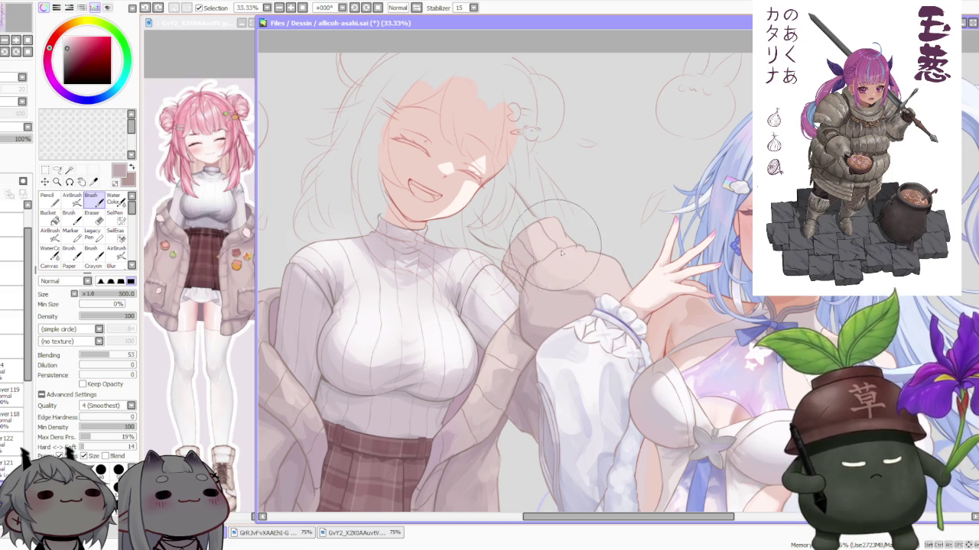
- Sample a lighter pink and brush it over the raised jacket sleeve to smooth its shading
alt+click(571, 269)
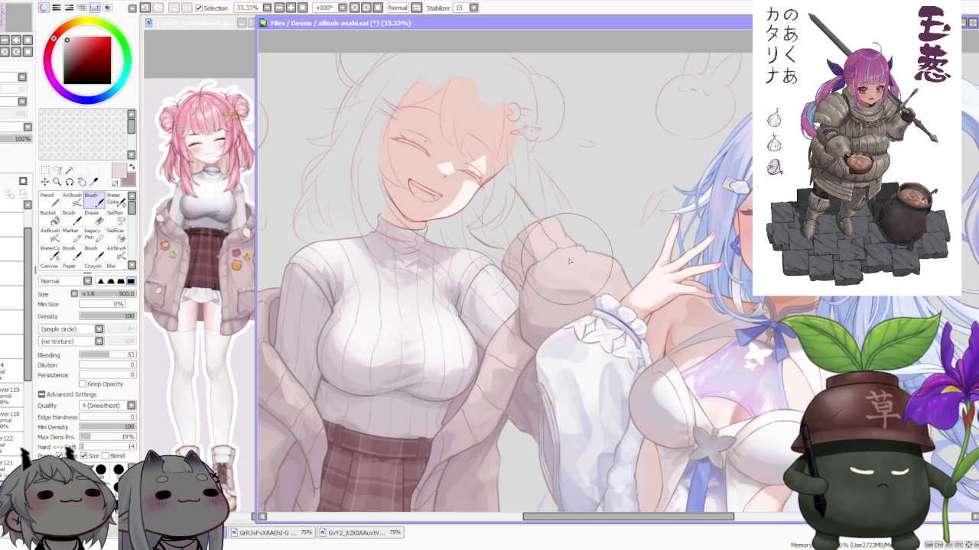
drag(599, 295, 586, 246)
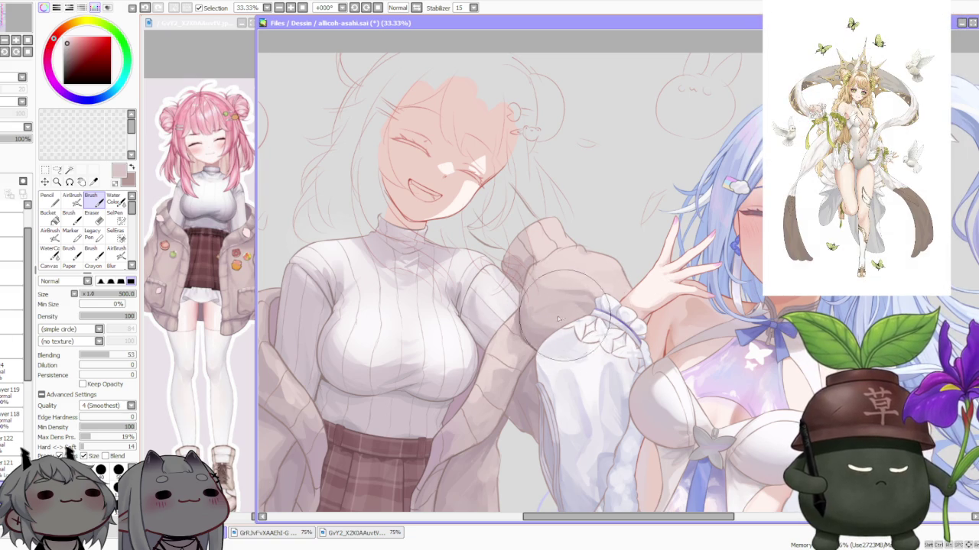
scroll(546, 283, up, 2)
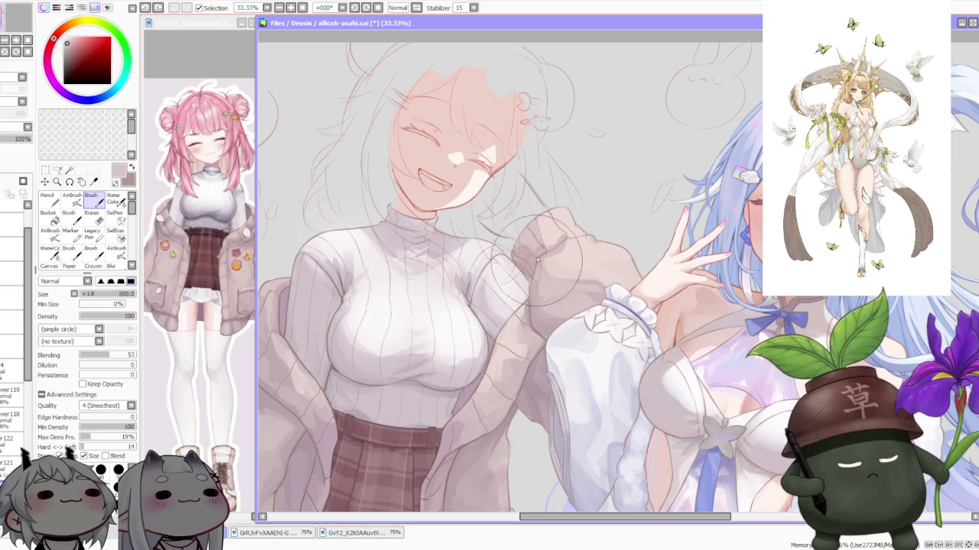
scroll(543, 229, down, 3)
scroll(604, 215, up, 1)
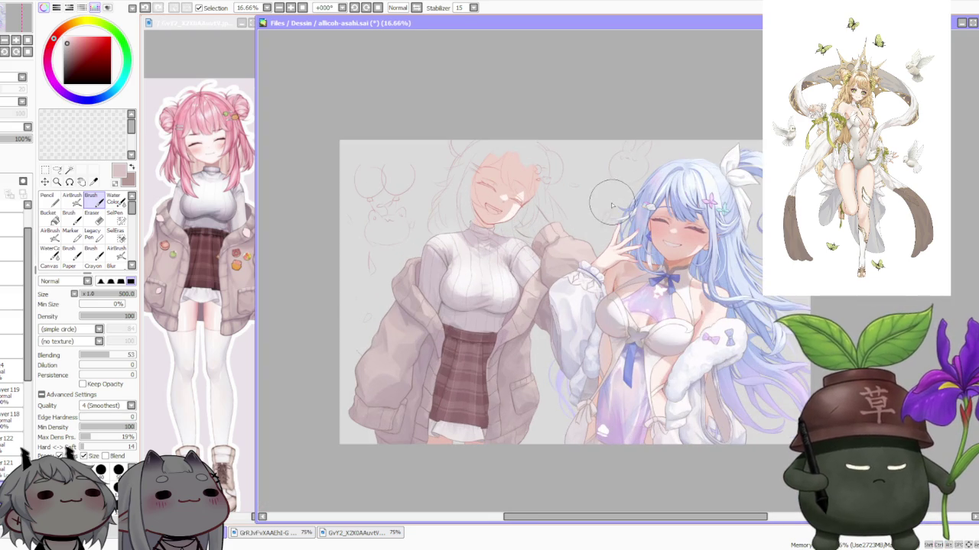
scroll(601, 221, up, 2)
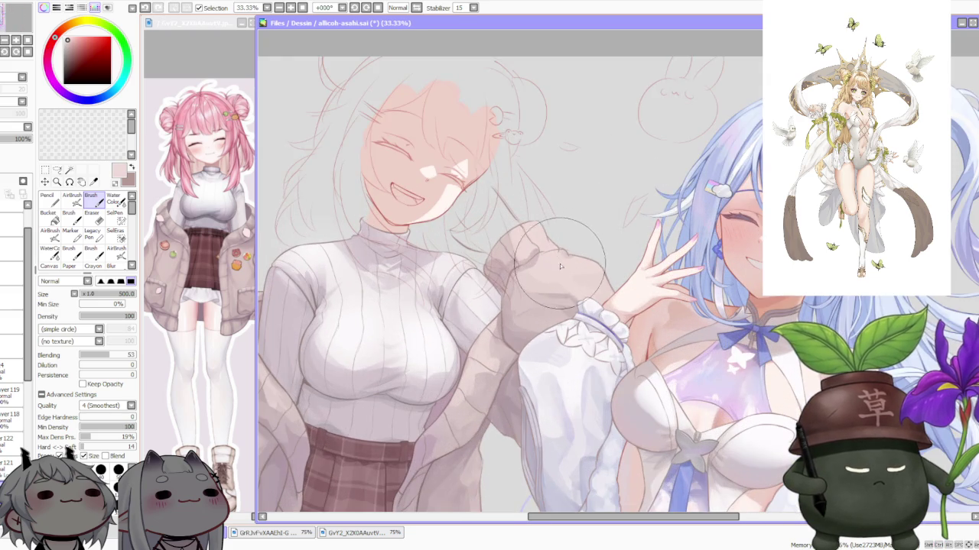
scroll(565, 258, down, 2)
scroll(569, 243, up, 1)
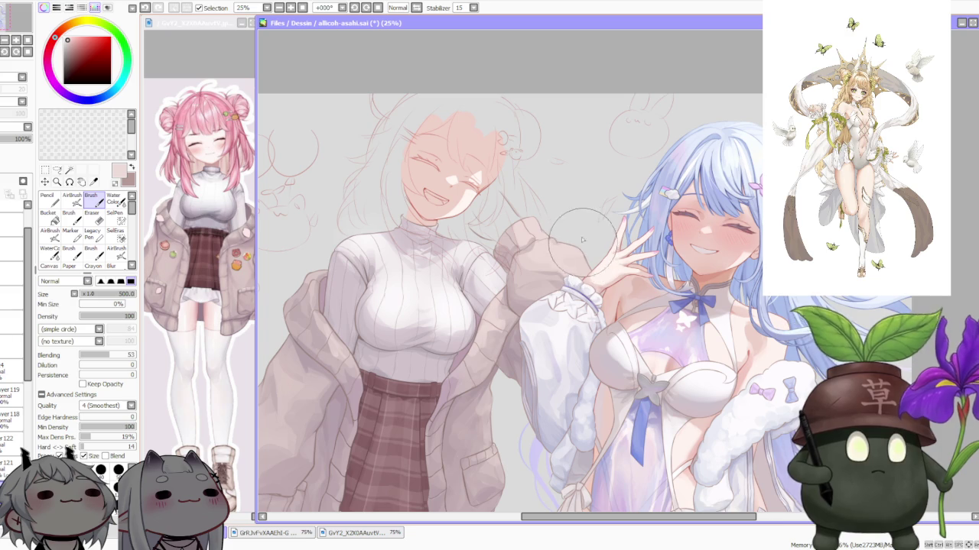
scroll(549, 249, up, 1)
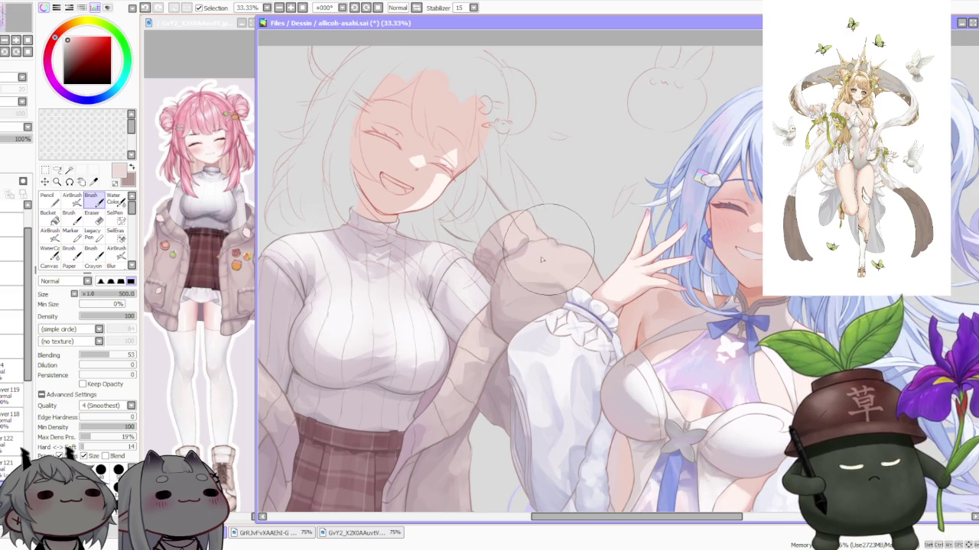
- Sample a muted greyish tone from the jacket, refining the pick with a second sample
alt+click(504, 333)
alt+click(490, 324)
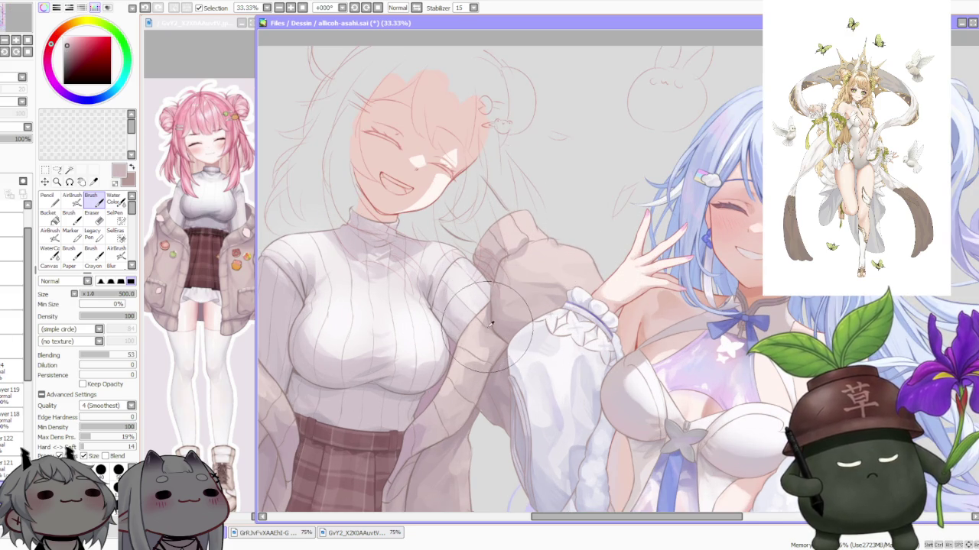
scroll(489, 284, down, 2)
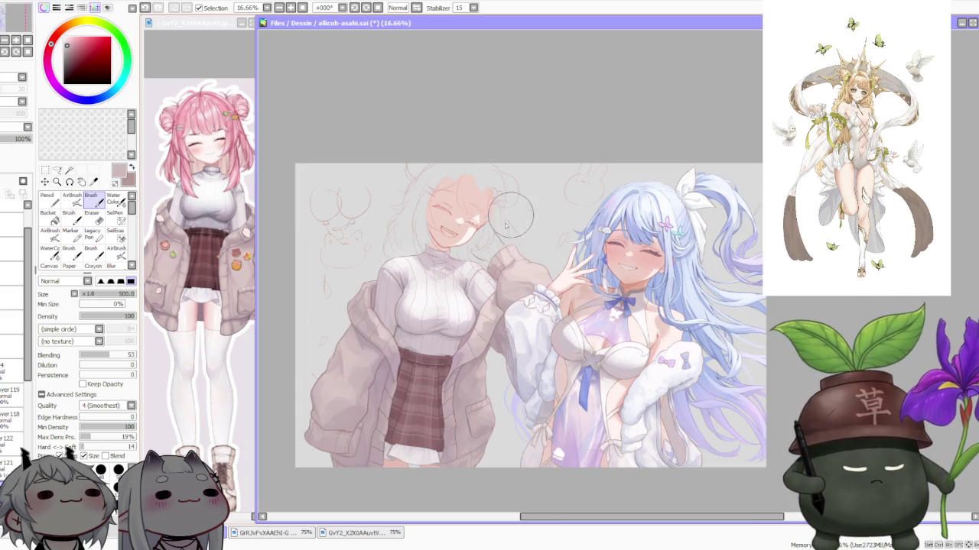
scroll(513, 344, up, 2)
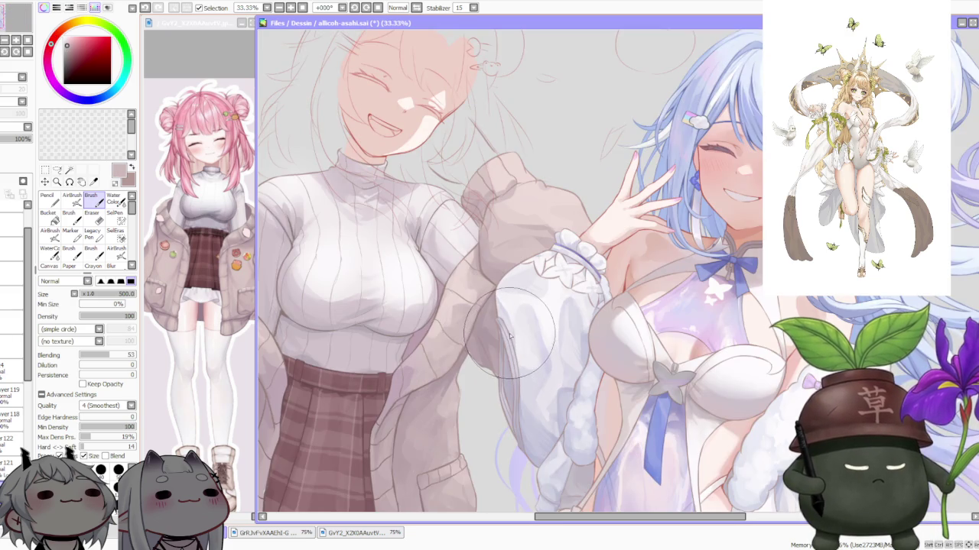
scroll(497, 306, up, 1)
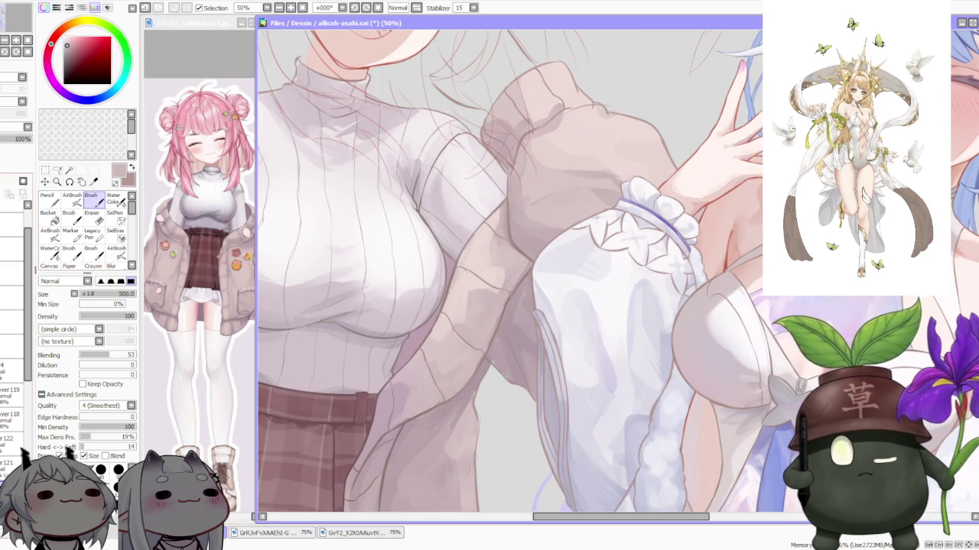
scroll(489, 355, up, 1)
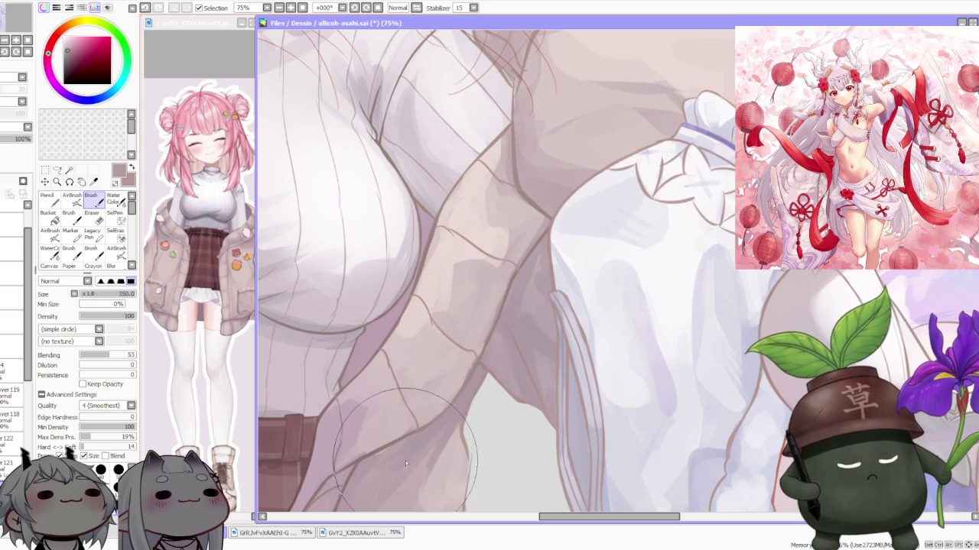
scroll(450, 367, down, 2)
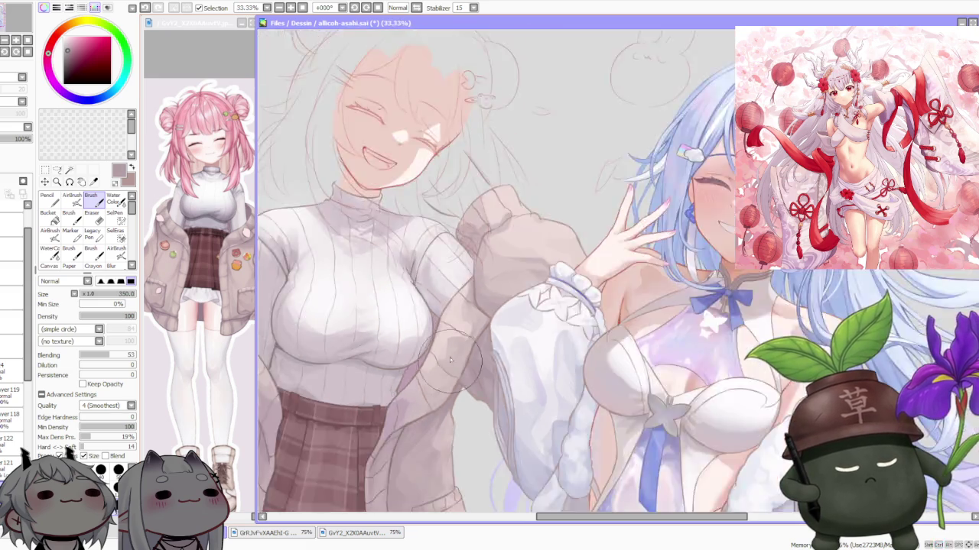
scroll(443, 352, down, 1)
scroll(419, 410, up, 1)
scroll(462, 362, down, 1)
scroll(462, 362, down, 1)
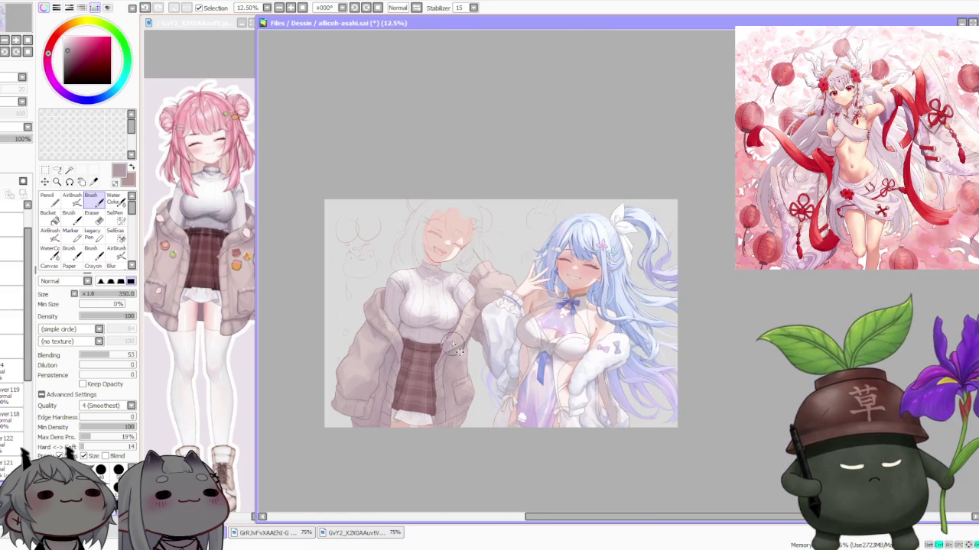
scroll(466, 367, up, 2)
scroll(453, 327, up, 1)
scroll(458, 348, up, 1)
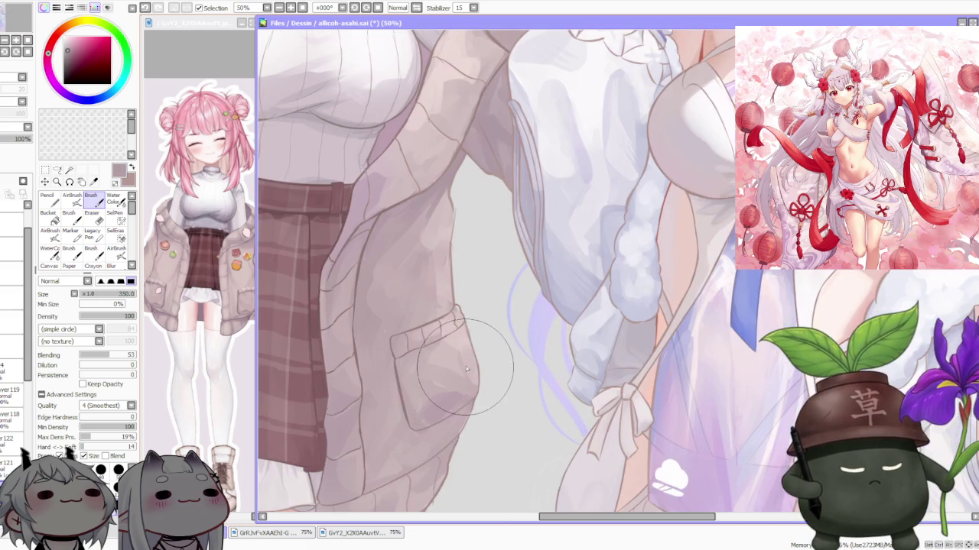
scroll(465, 374, up, 1)
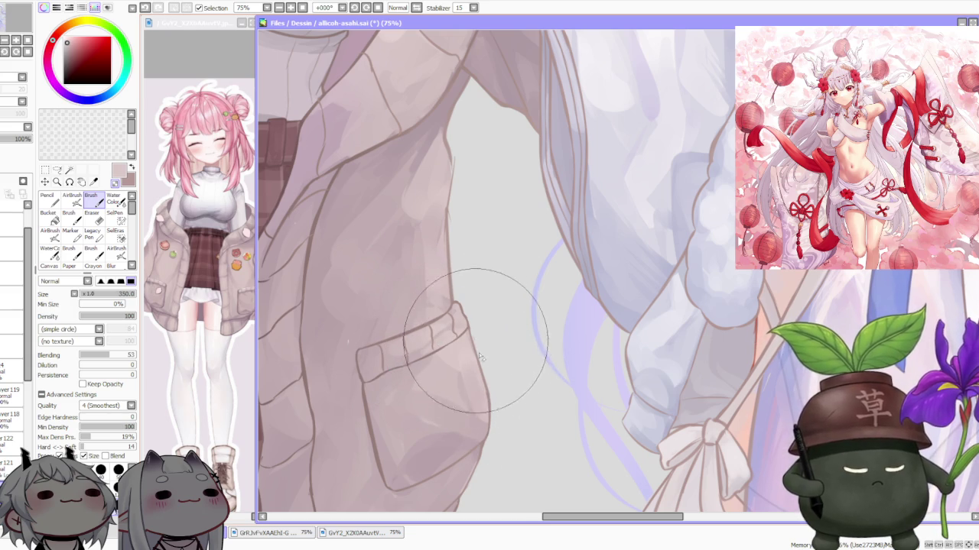
scroll(466, 348, down, 2)
scroll(451, 367, up, 1)
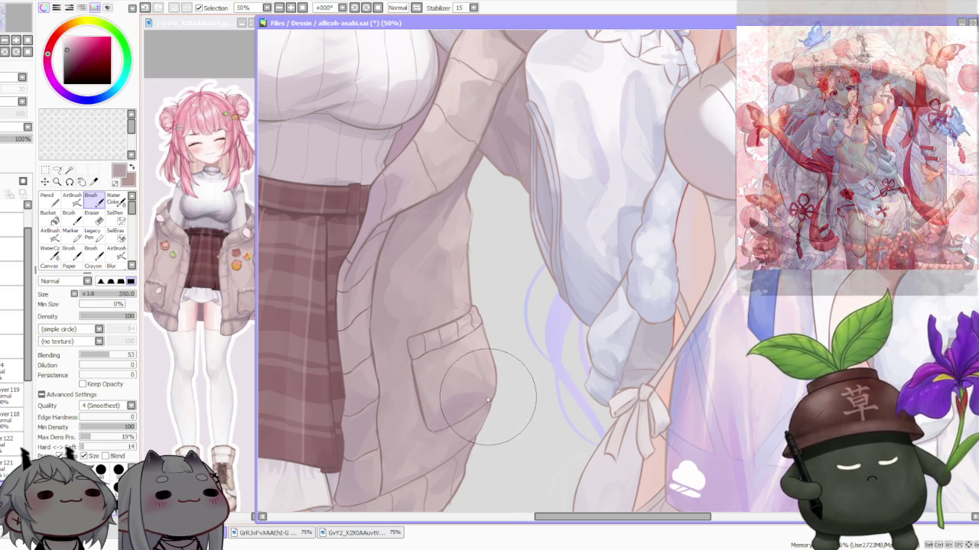
scroll(471, 355, down, 2)
scroll(495, 288, down, 1)
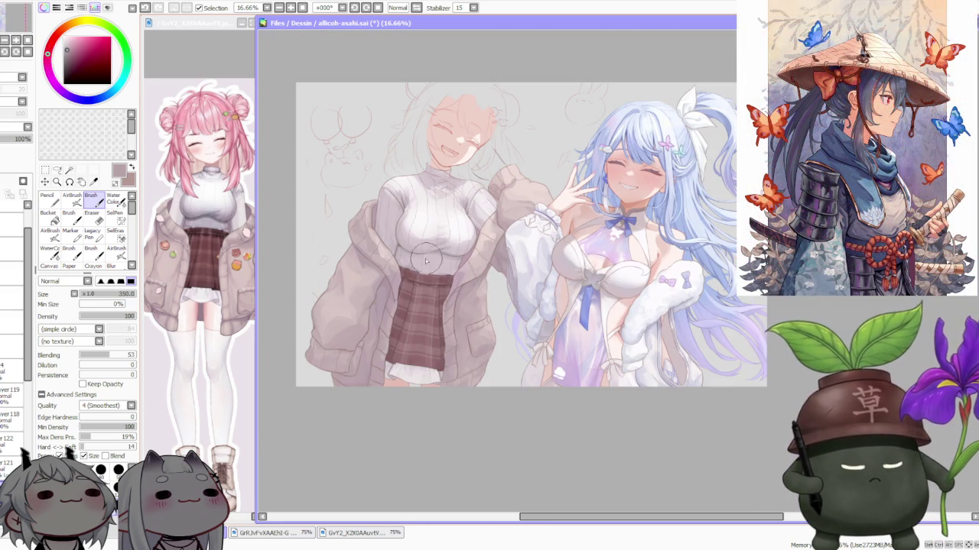
scroll(481, 269, up, 2)
scroll(461, 305, up, 3)
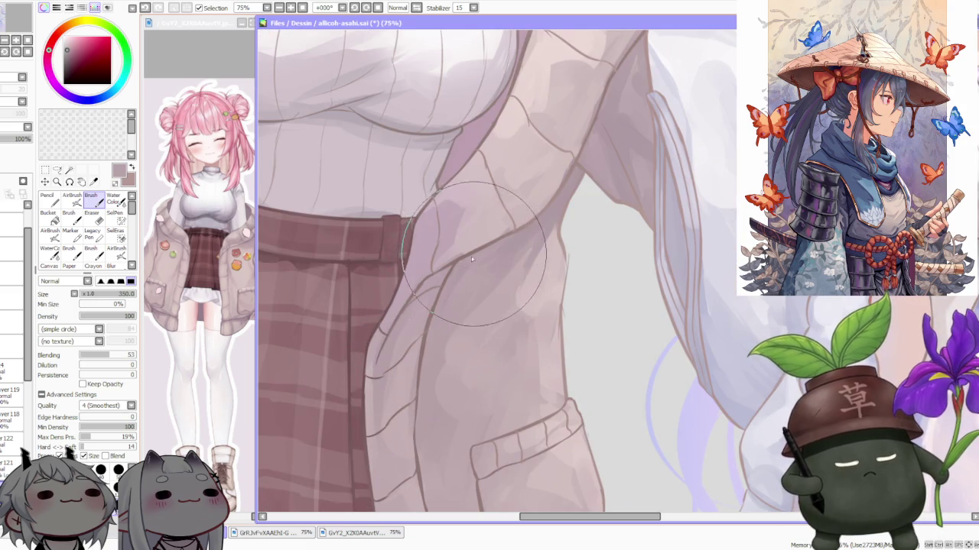
drag(474, 253, 437, 295)
scroll(433, 293, down, 1)
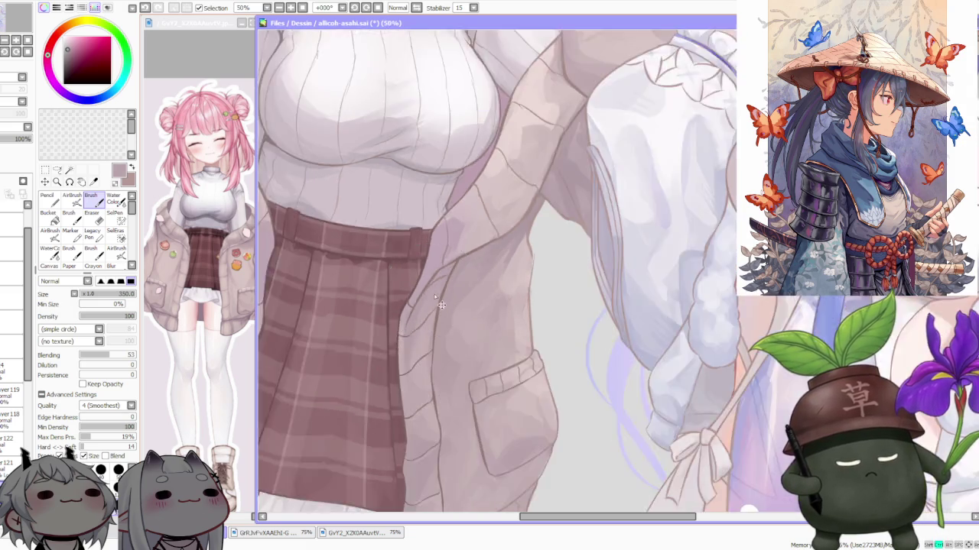
scroll(442, 339, up, 1)
scroll(443, 343, down, 5)
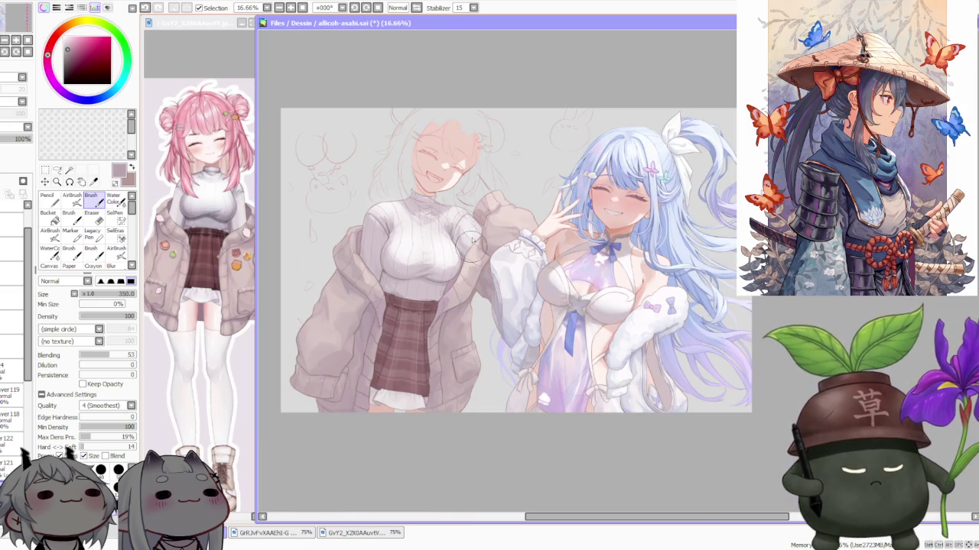
scroll(489, 257, down, 1)
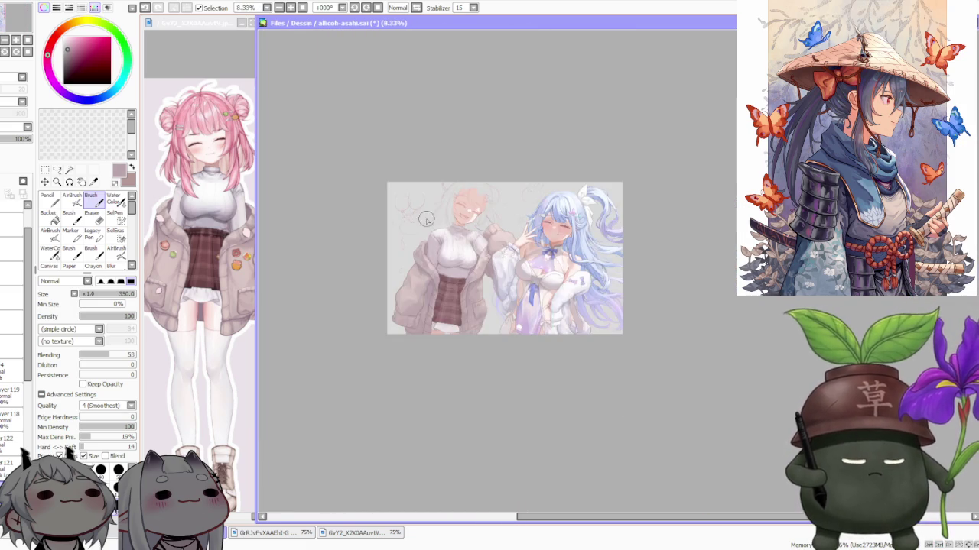
scroll(497, 275, up, 4)
scroll(515, 298, up, 1)
scroll(548, 284, down, 4)
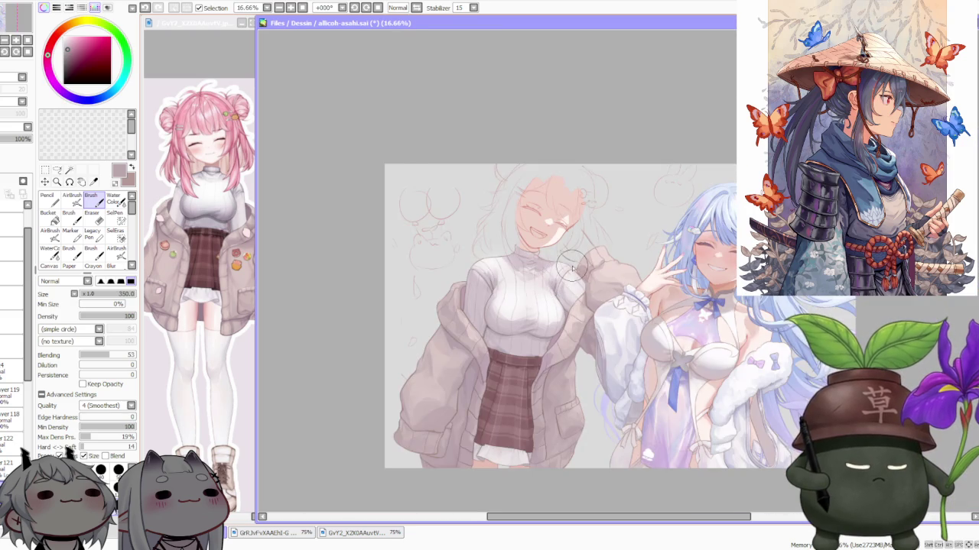
scroll(572, 268, down, 1)
scroll(571, 280, up, 3)
scroll(554, 380, down, 2)
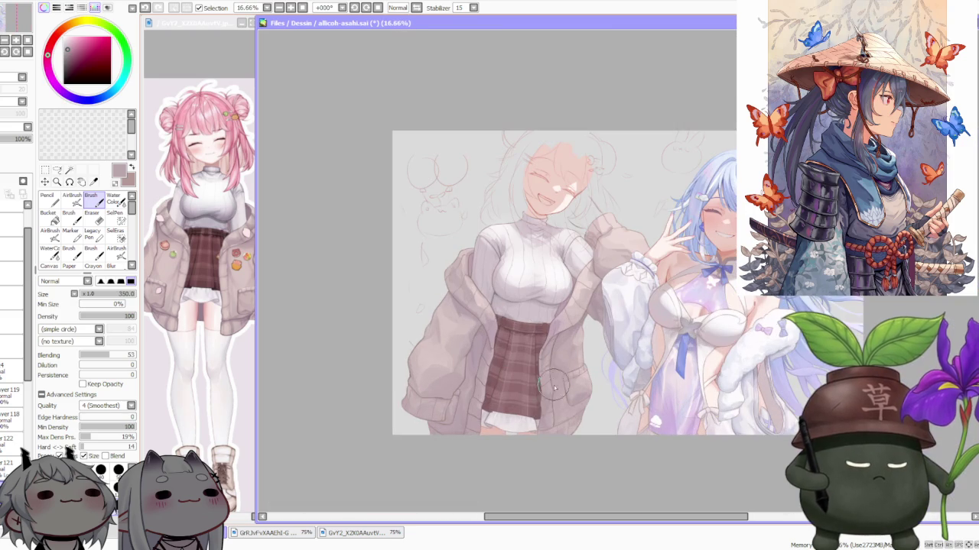
scroll(543, 388, down, 2)
scroll(552, 391, up, 2)
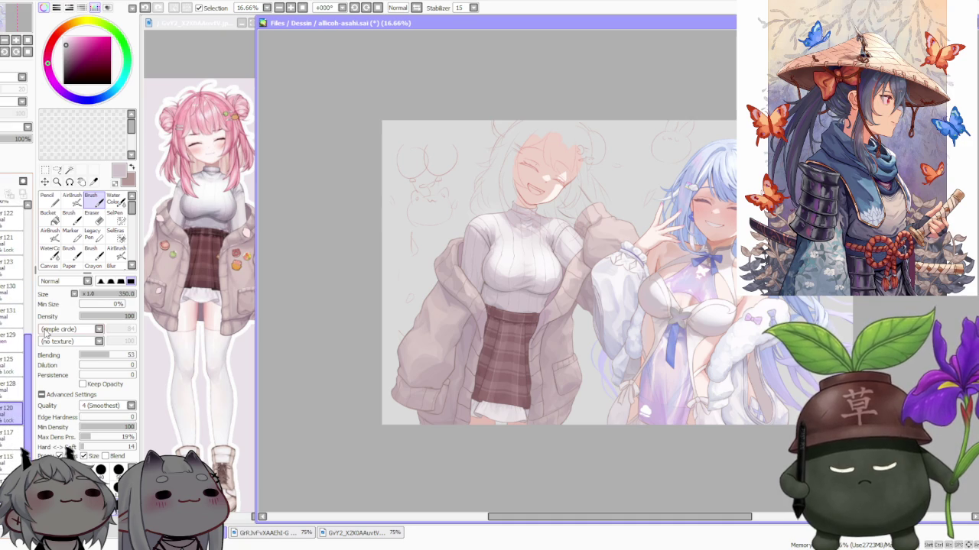
- Select the AirBrush at size 500, density 45, and zoom in and out on the skirt
click(72, 198)
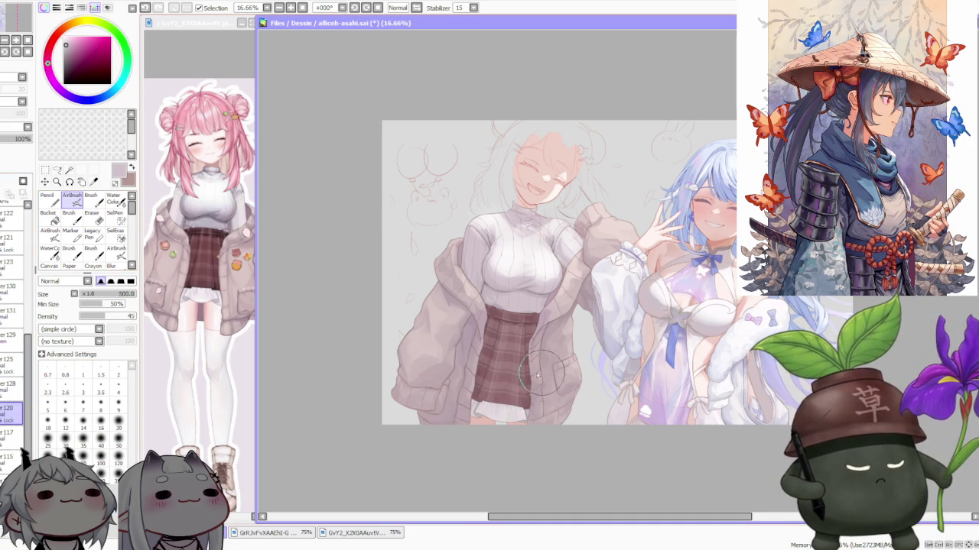
scroll(523, 254, down, 1)
scroll(507, 350, up, 1)
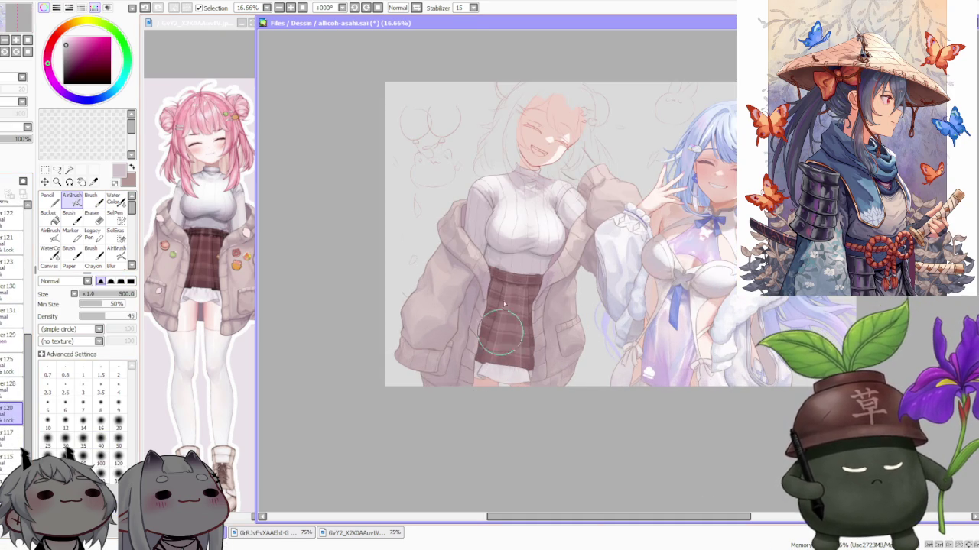
scroll(510, 318, up, 2)
scroll(531, 380, up, 1)
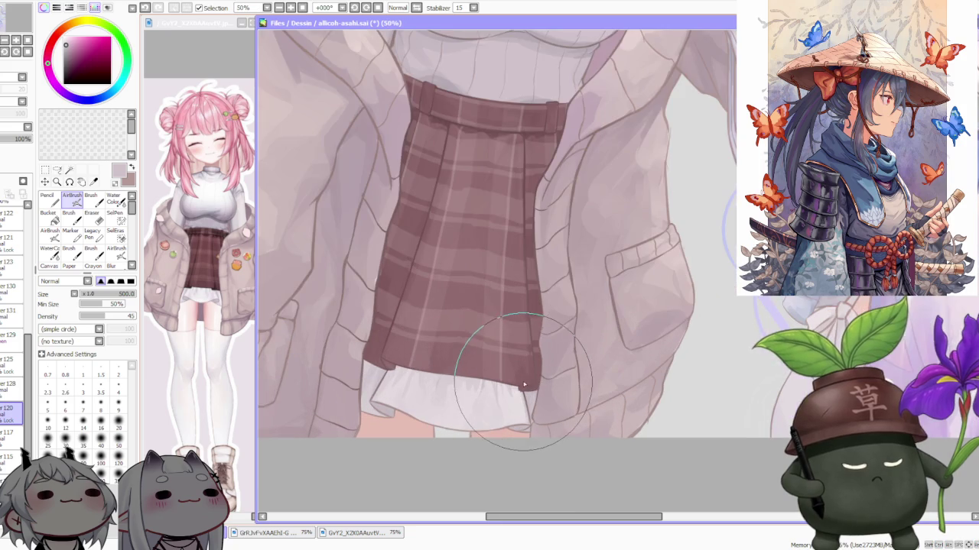
scroll(527, 336, down, 3)
scroll(523, 273, down, 2)
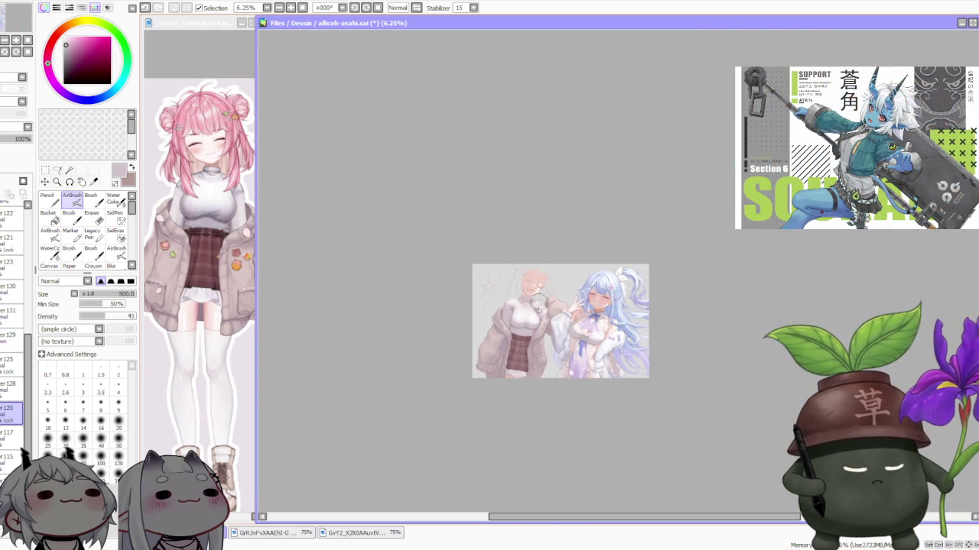
scroll(538, 293, up, 2)
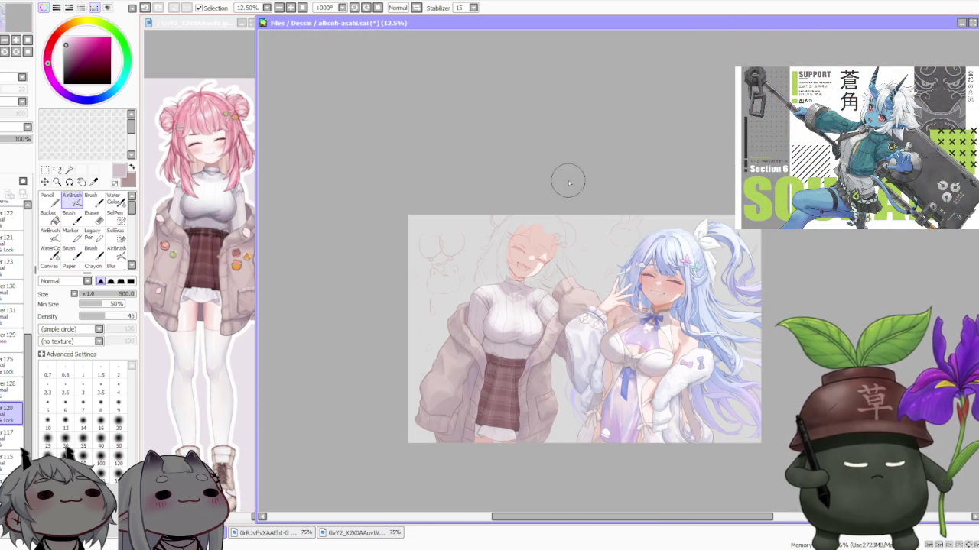
scroll(572, 230, down, 1)
scroll(559, 298, up, 2)
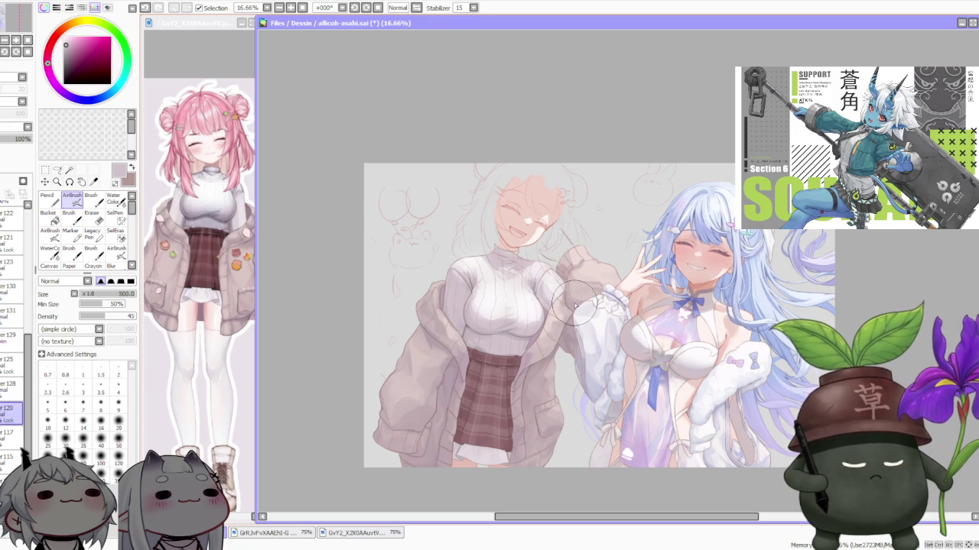
scroll(575, 306, down, 1)
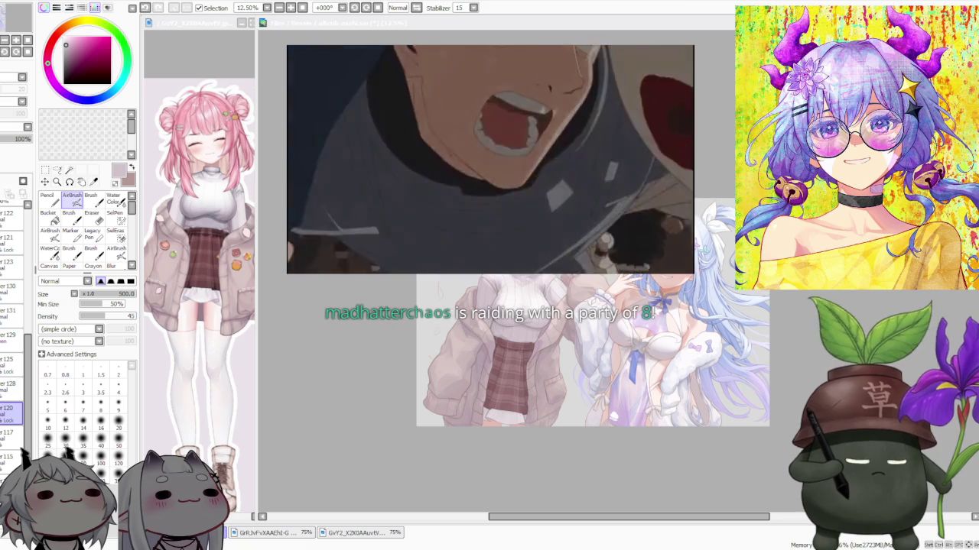
scroll(665, 444, up, 1)
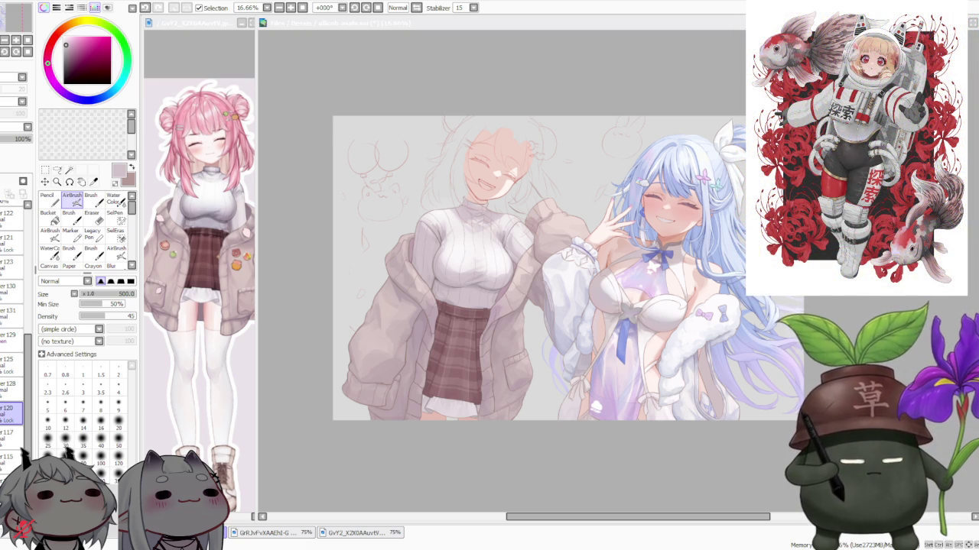
scroll(527, 301, down, 1)
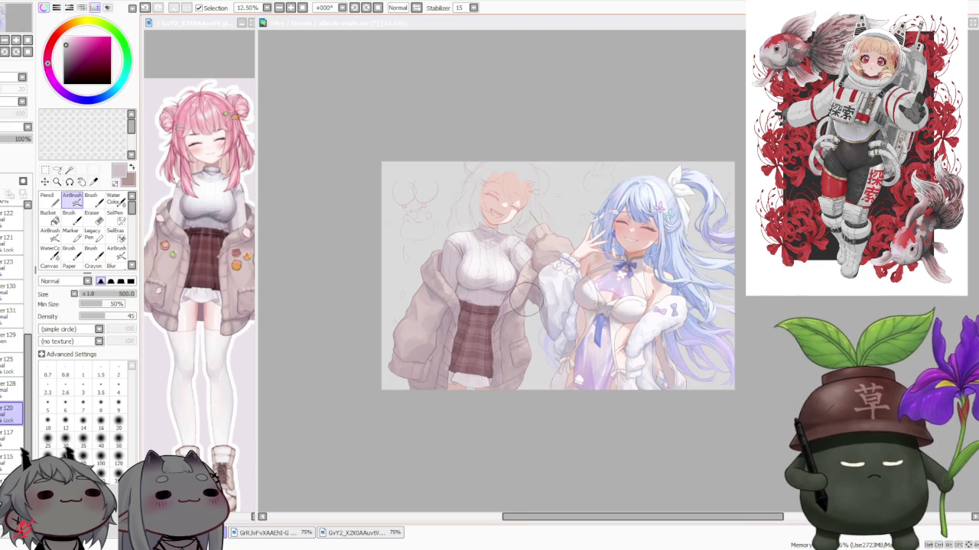
- Refocus the canvas and pick a lavender, then deeper mauve, from the colour wheel
scroll(505, 256, up, 3)
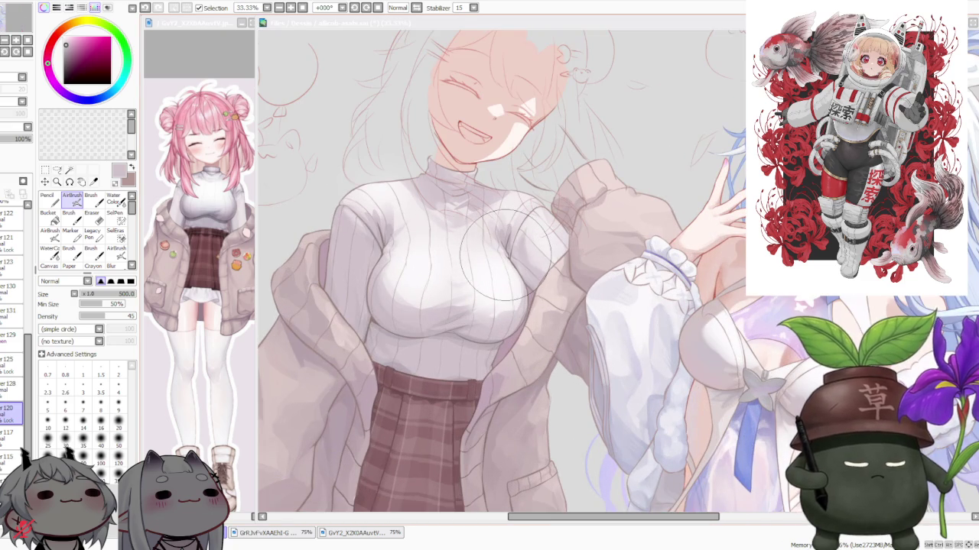
click(406, 314)
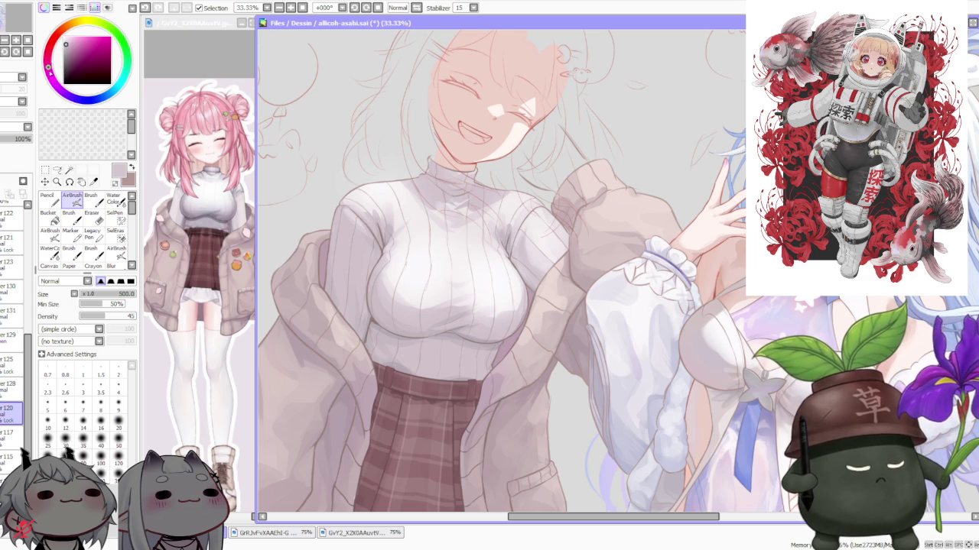
drag(66, 44, 68, 46)
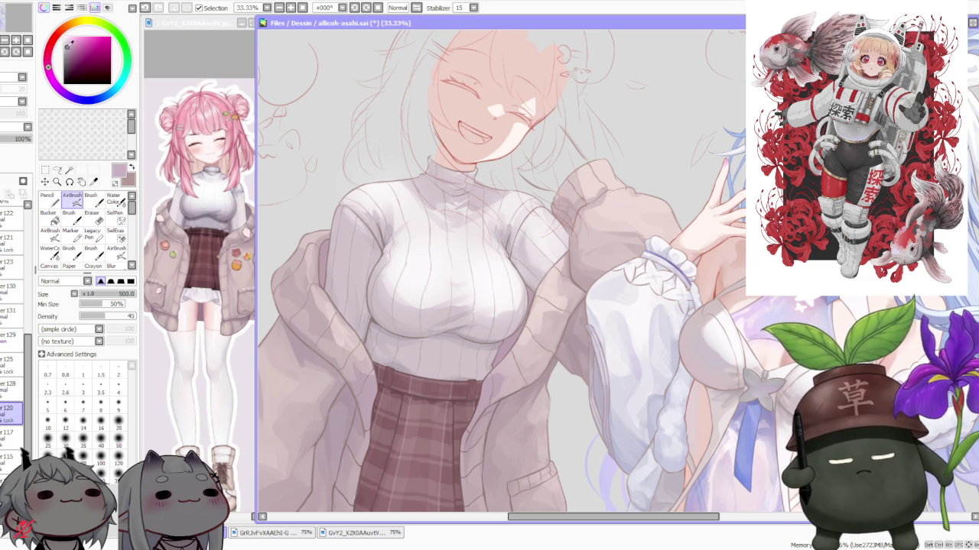
click(69, 48)
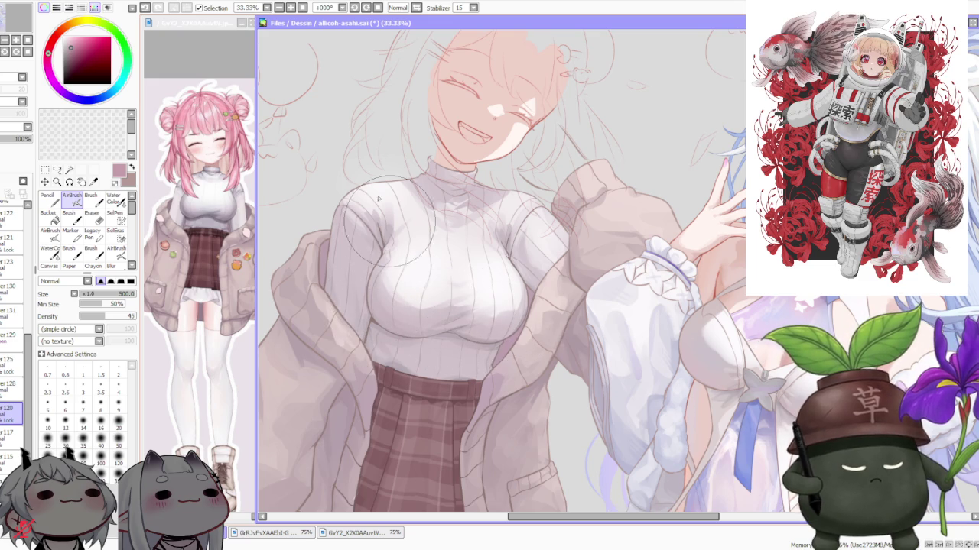
- Shift the painting colour to a warm beige in the colour wheel
scroll(388, 191, down, 1)
scroll(384, 129, down, 2)
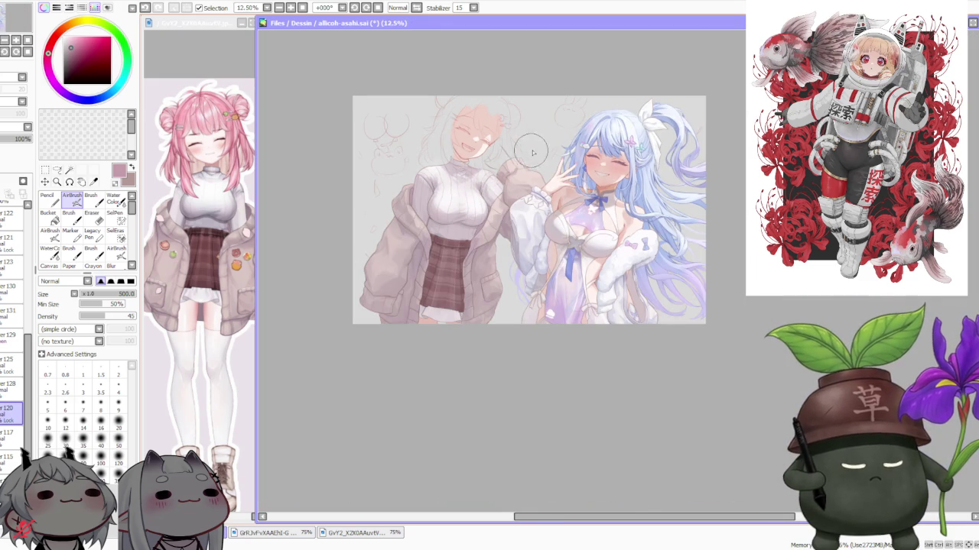
scroll(528, 153, up, 1)
drag(64, 23, 78, 41)
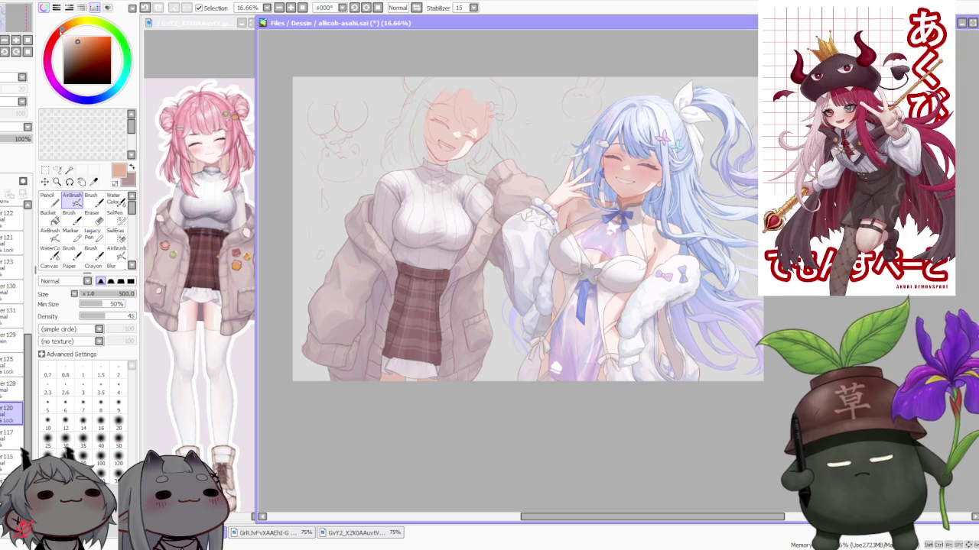
click(119, 457)
click(73, 37)
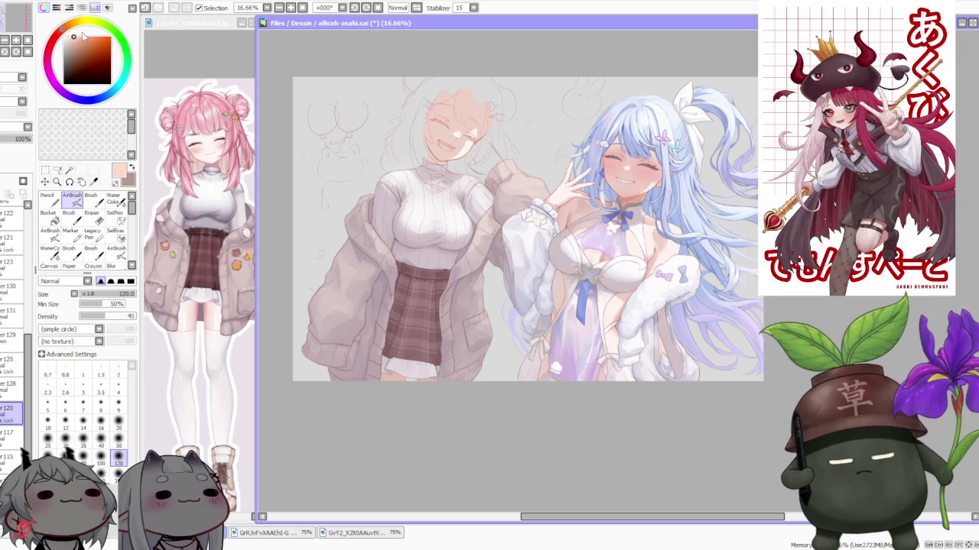
scroll(432, 234, up, 1)
scroll(432, 234, up, 1)
key(bracketright)
key(bracketright)
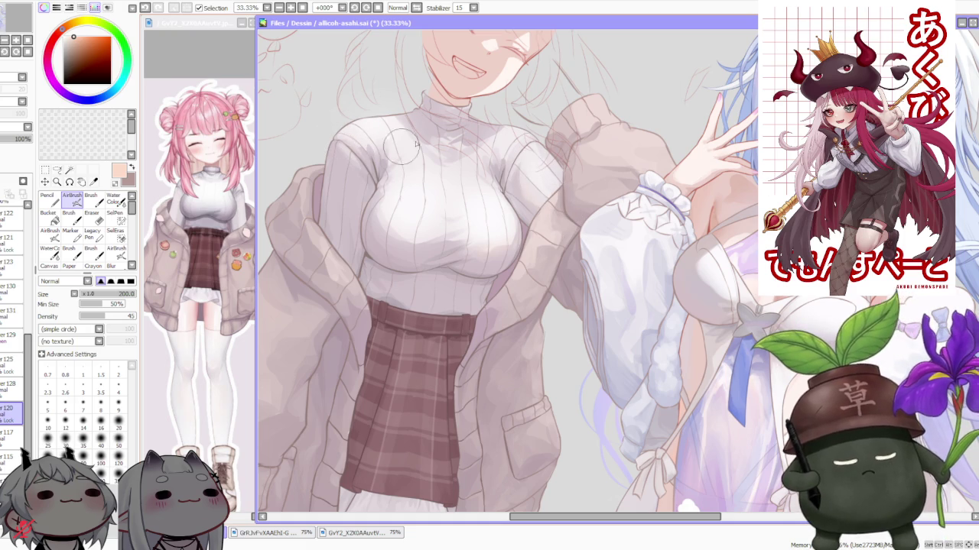
scroll(562, 191, down, 3)
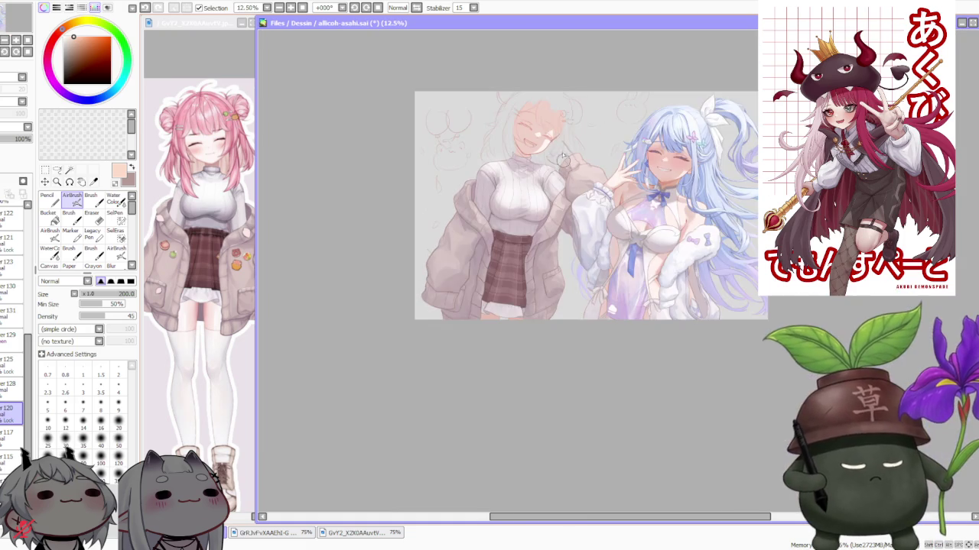
scroll(559, 122, up, 3)
scroll(566, 126, down, 2)
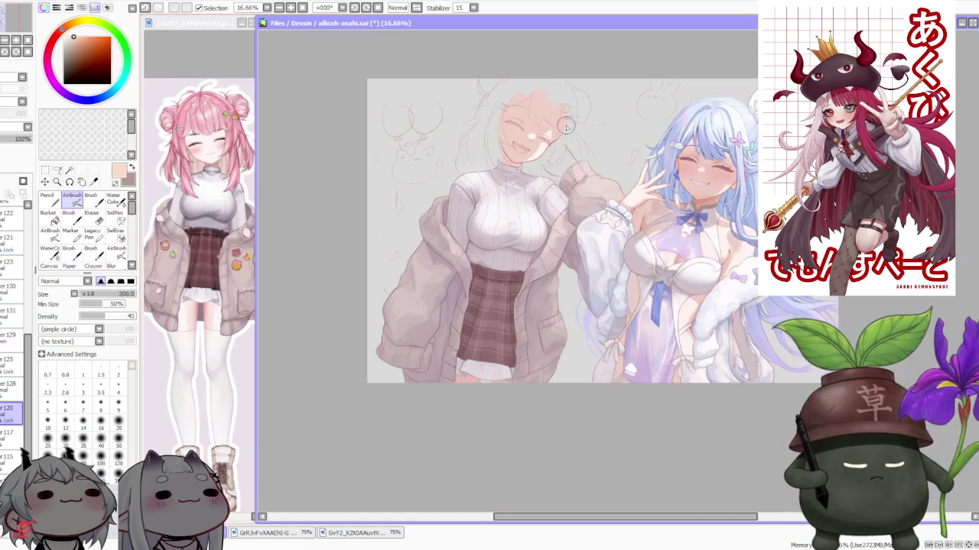
scroll(601, 222, down, 1)
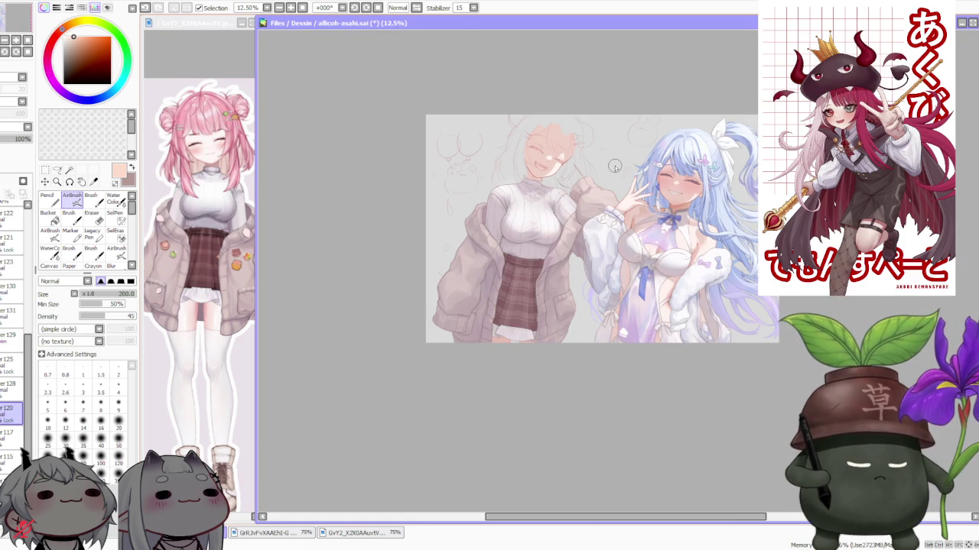
scroll(615, 166, up, 1)
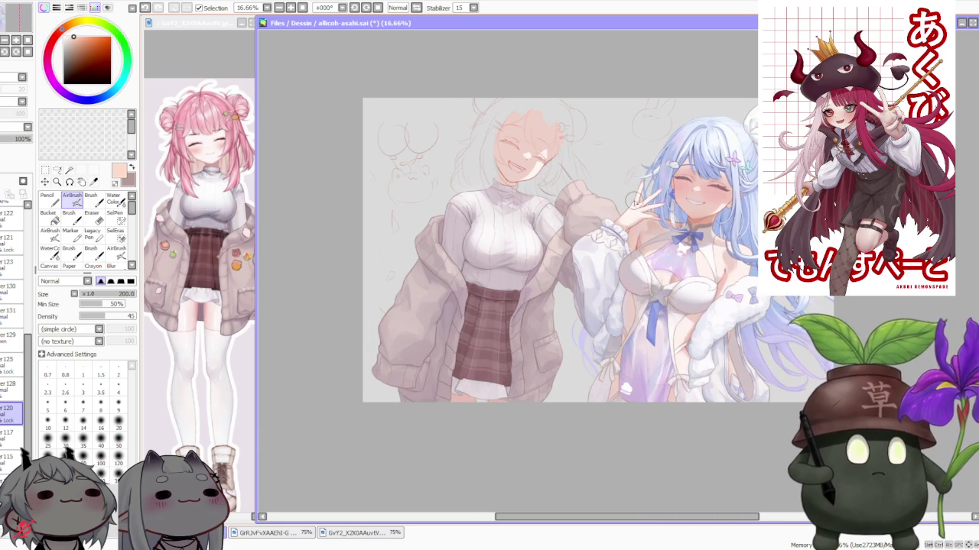
scroll(663, 207, up, 1)
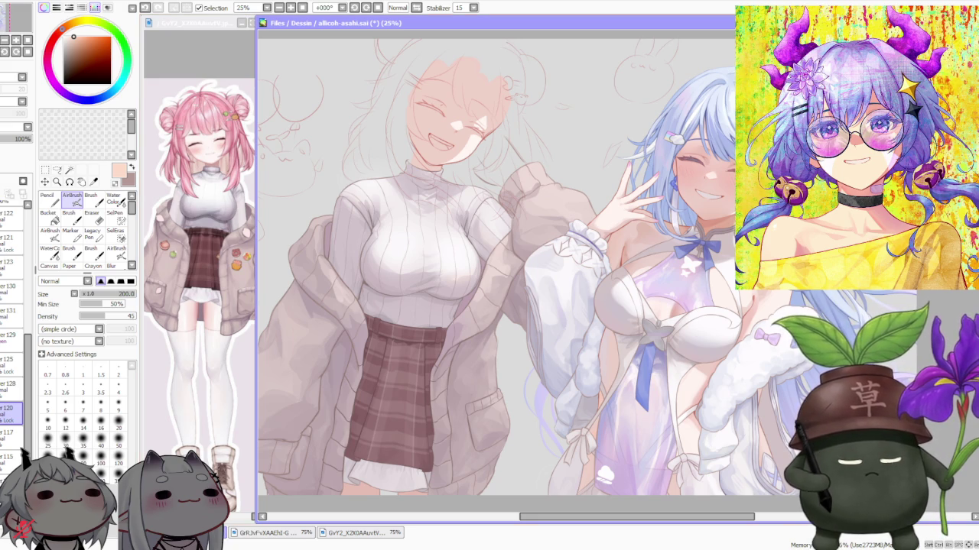
scroll(479, 370, down, 1)
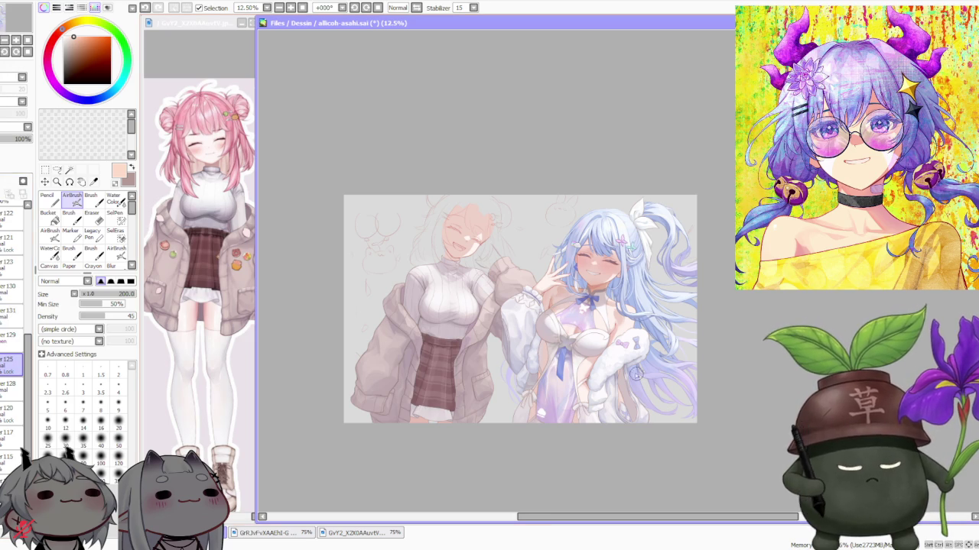
scroll(494, 352, up, 2)
scroll(489, 352, down, 1)
scroll(374, 373, down, 1)
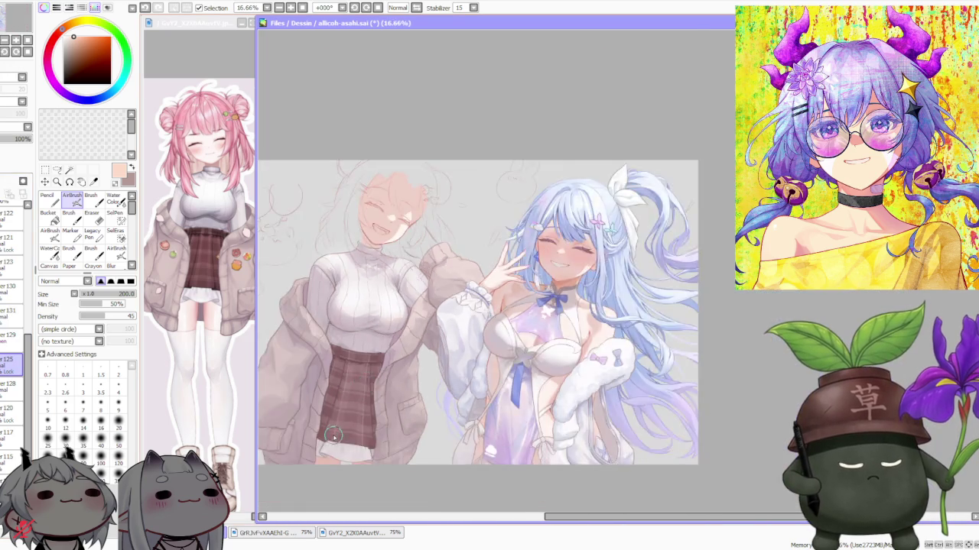
scroll(347, 446, up, 3)
scroll(413, 380, down, 1)
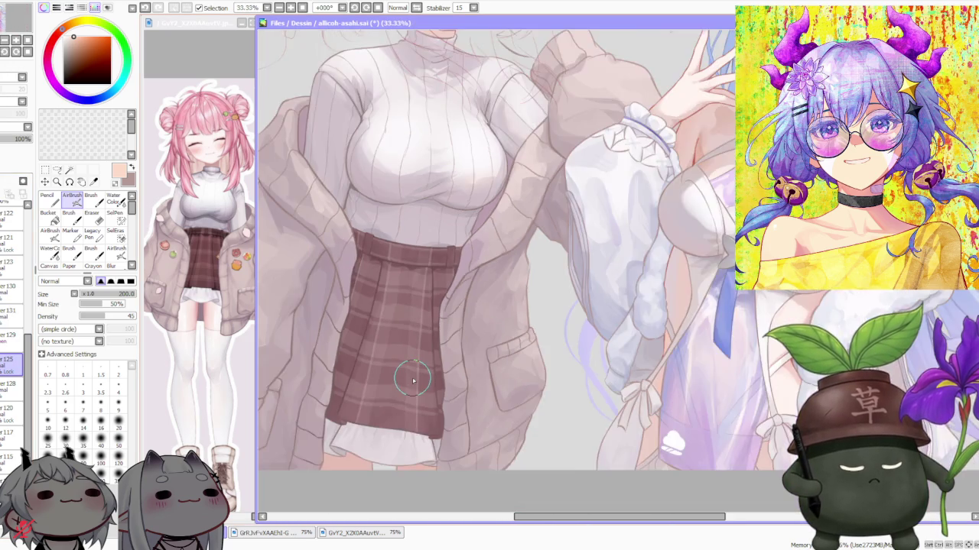
scroll(413, 374, down, 1)
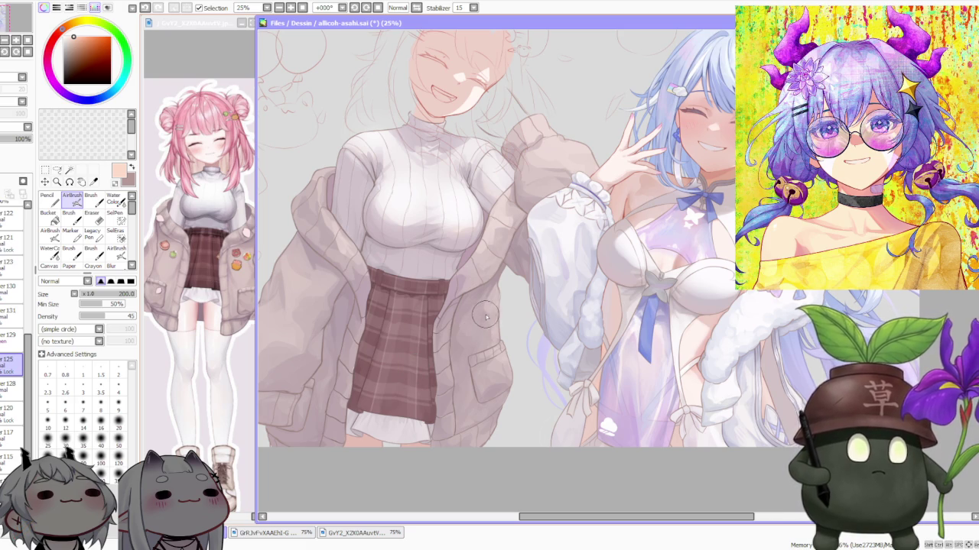
scroll(459, 243, down, 1)
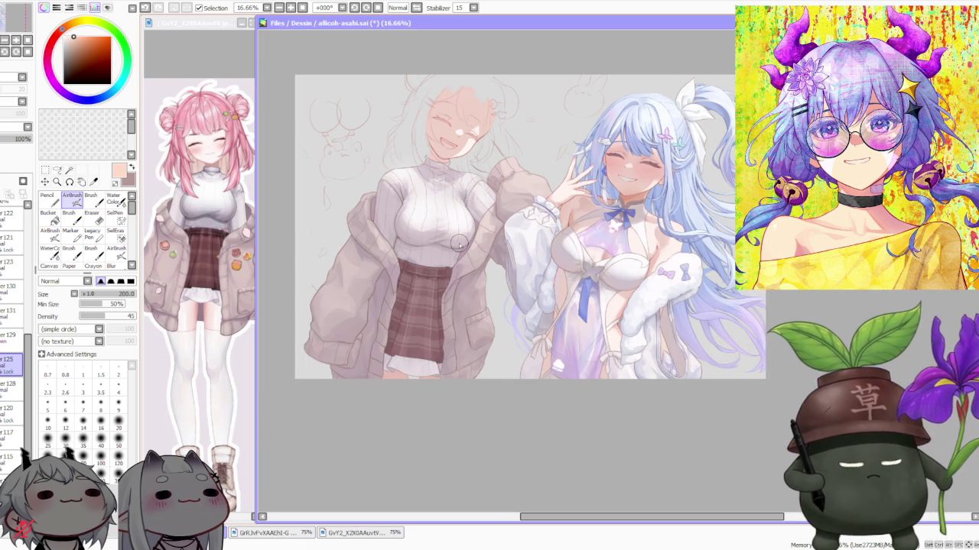
scroll(459, 243, up, 2)
scroll(459, 243, up, 1)
scroll(459, 243, down, 1)
scroll(363, 302, down, 1)
scroll(375, 290, down, 1)
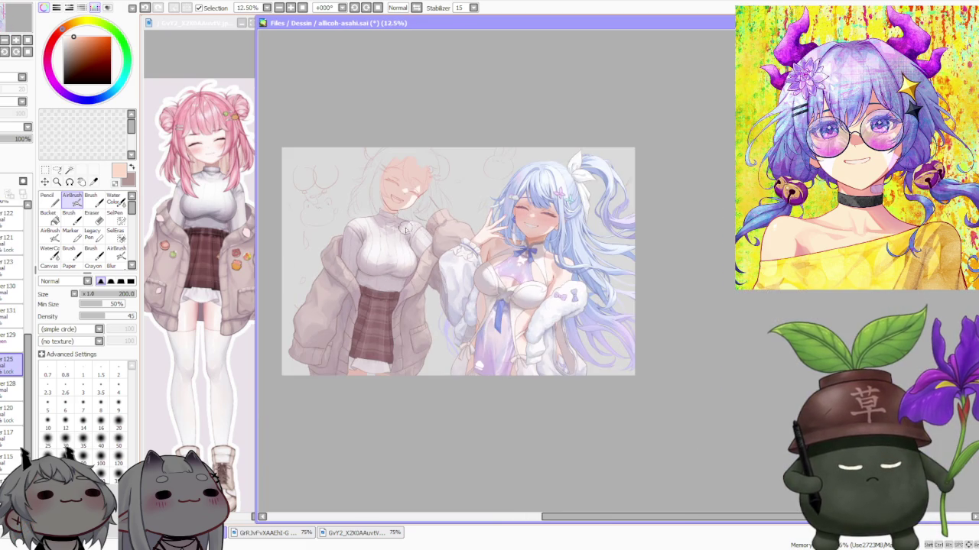
scroll(377, 180, up, 1)
scroll(382, 178, down, 1)
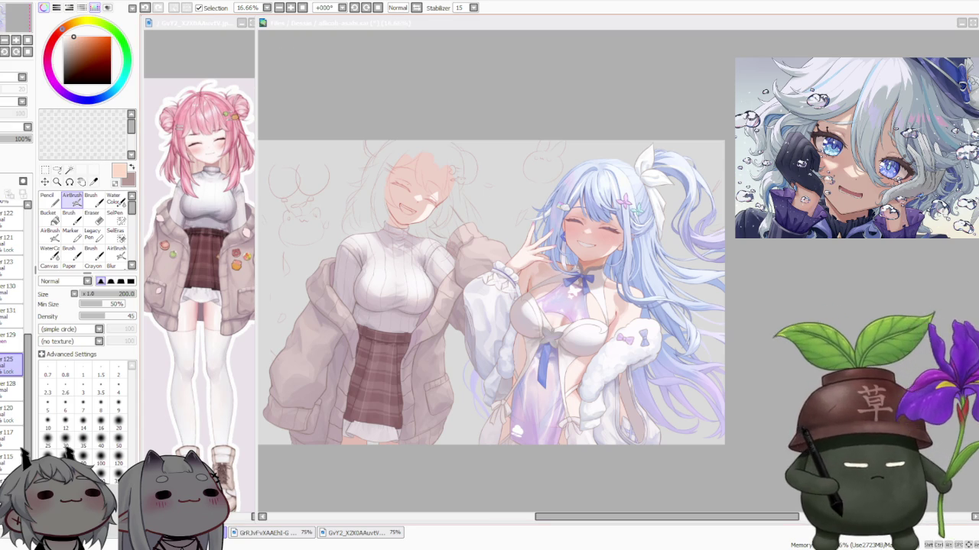
click(776, 268)
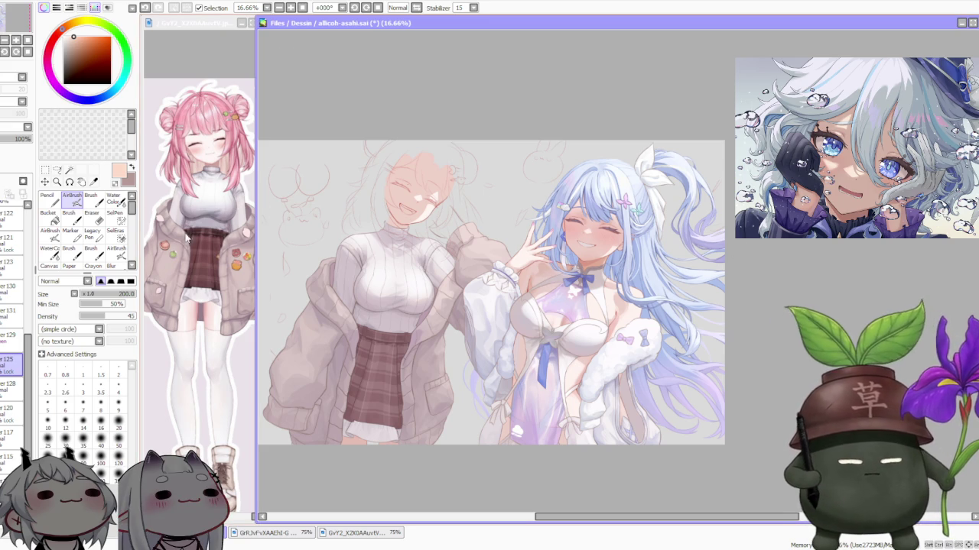
scroll(14, 222, down, 4)
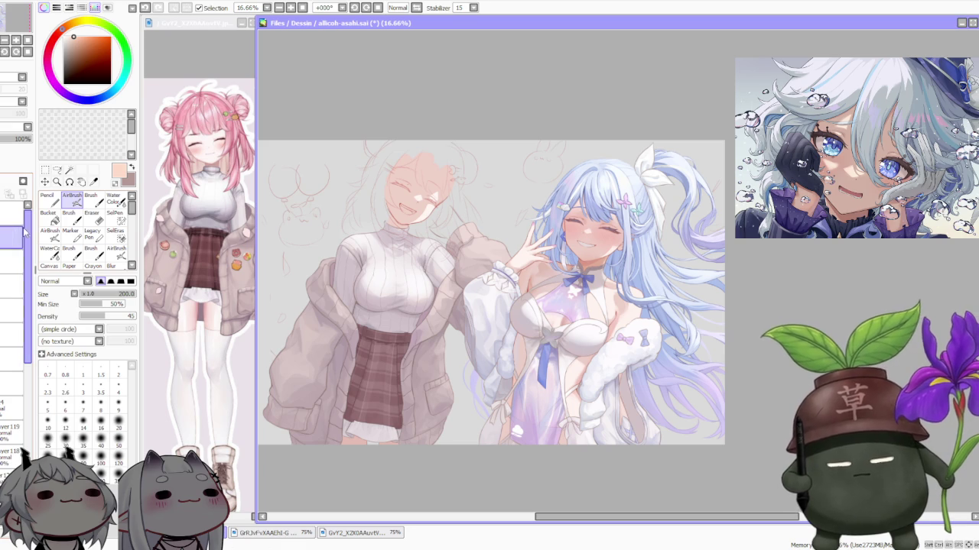
click(13, 233)
- Zoom in and out across the sticker sheet to inspect the owl emote panels
scroll(524, 180, up, 2)
scroll(523, 181, up, 2)
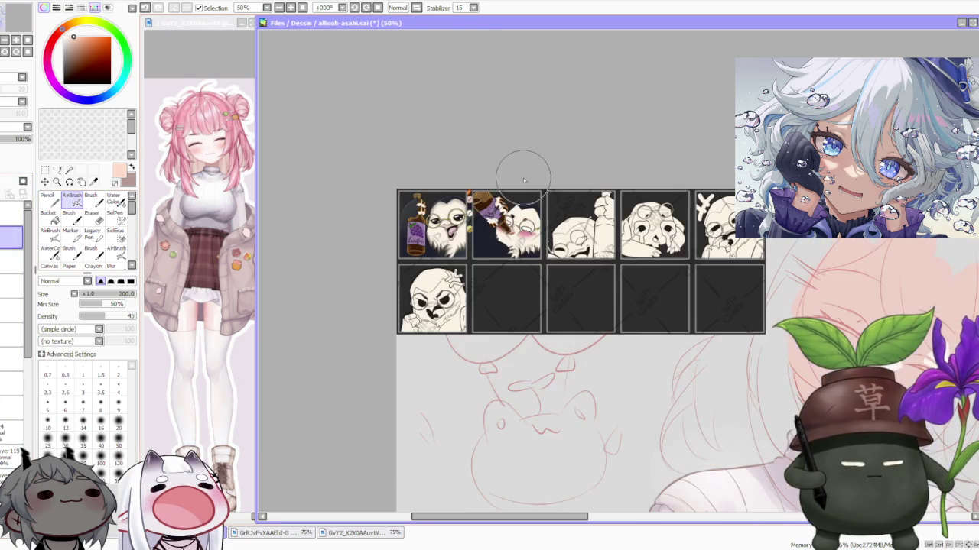
scroll(525, 184, up, 2)
scroll(432, 231, down, 1)
scroll(421, 234, up, 2)
scroll(409, 237, down, 1)
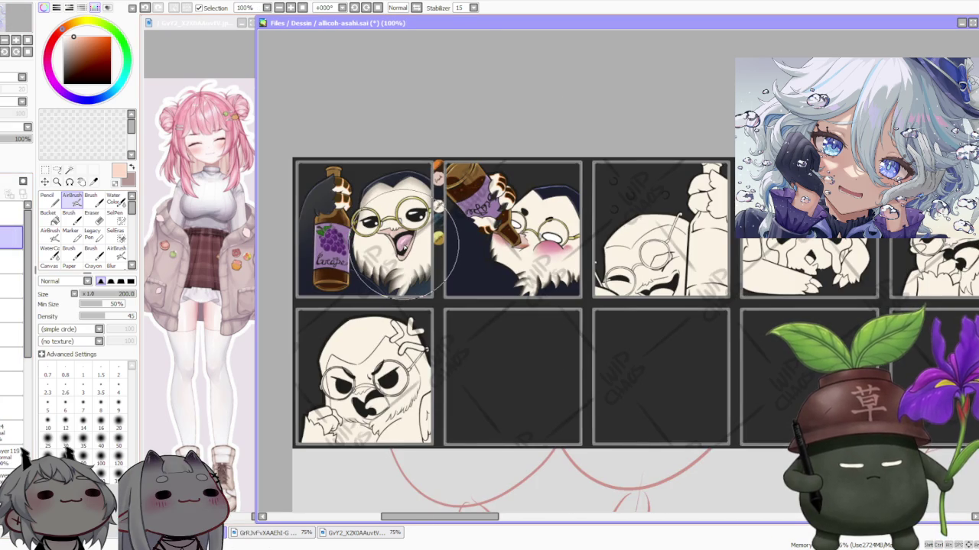
scroll(405, 243, down, 1)
scroll(382, 237, down, 1)
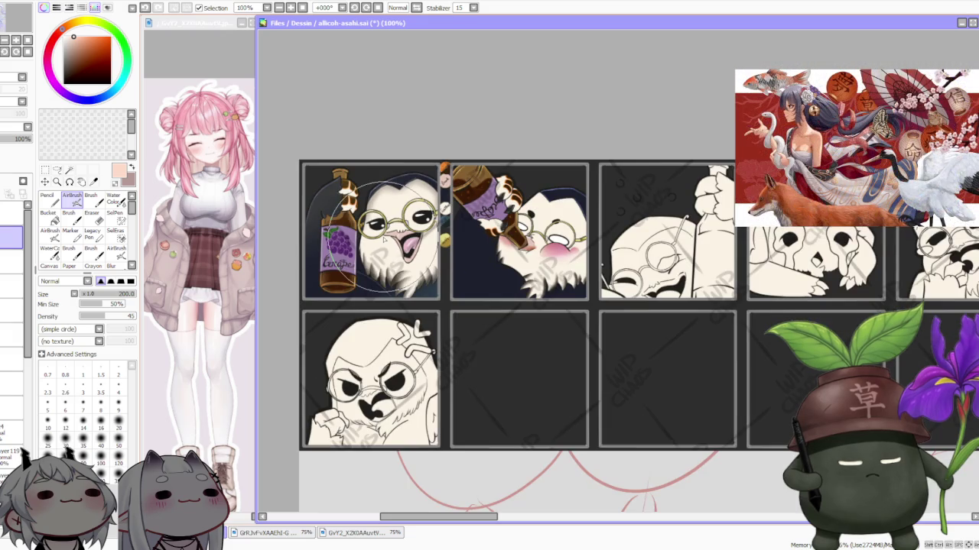
scroll(383, 238, up, 1)
scroll(382, 239, down, 1)
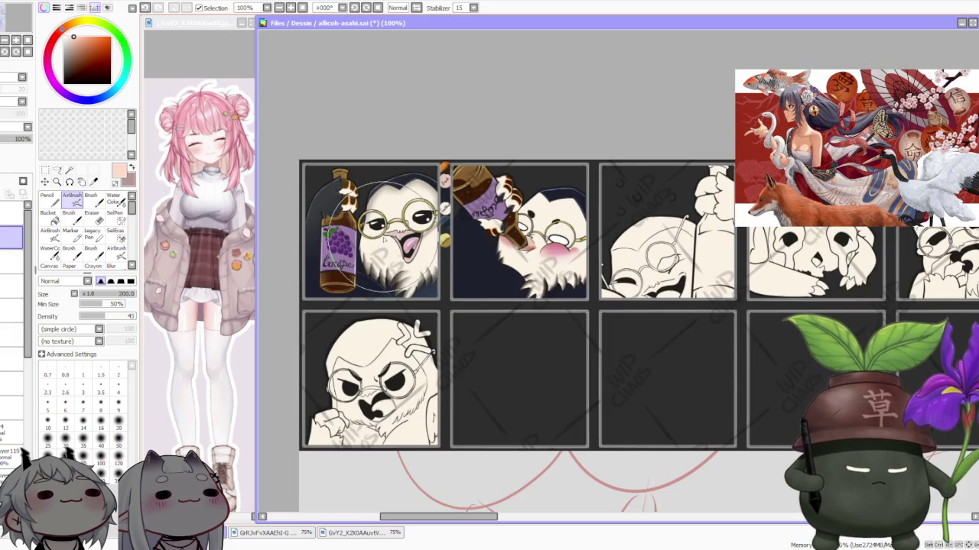
scroll(382, 237, down, 1)
scroll(417, 187, up, 1)
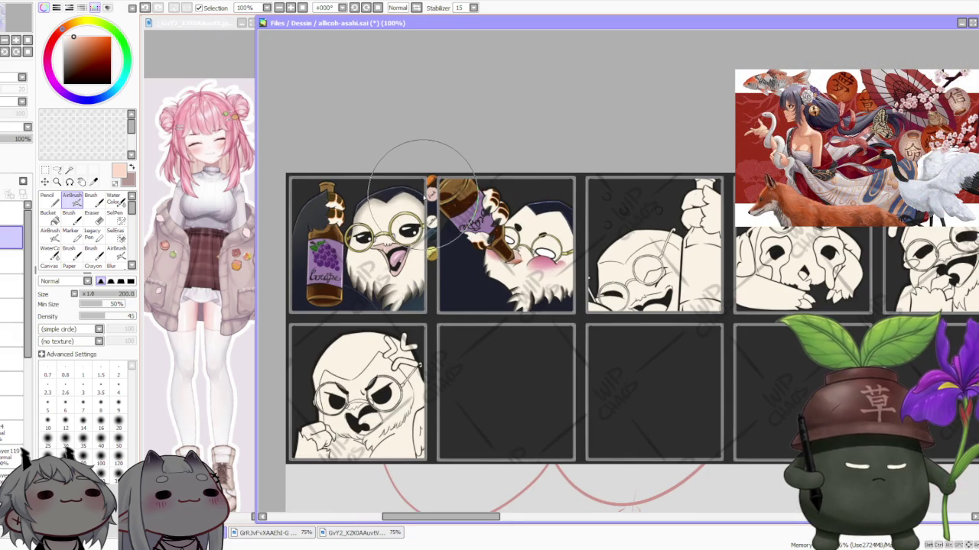
scroll(507, 157, down, 1)
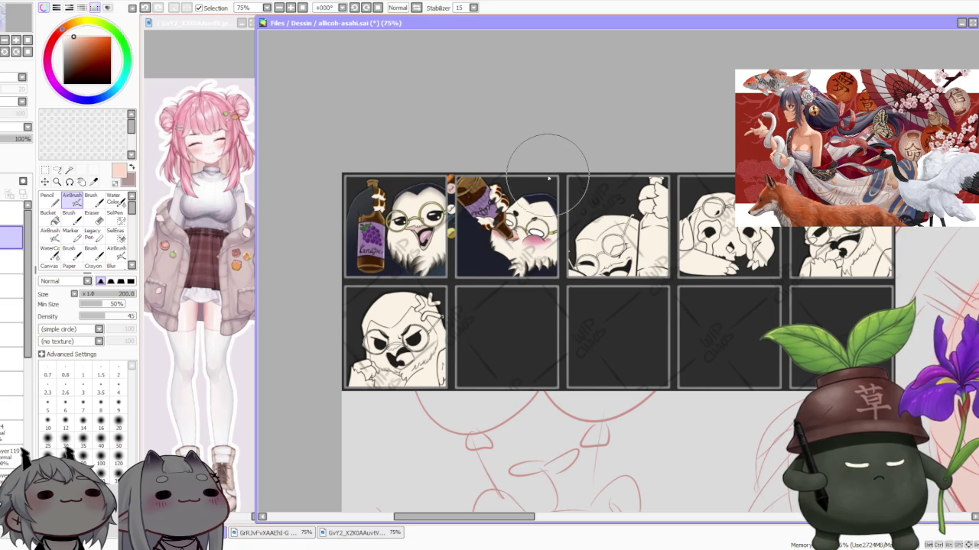
scroll(543, 184, down, 1)
scroll(546, 199, up, 2)
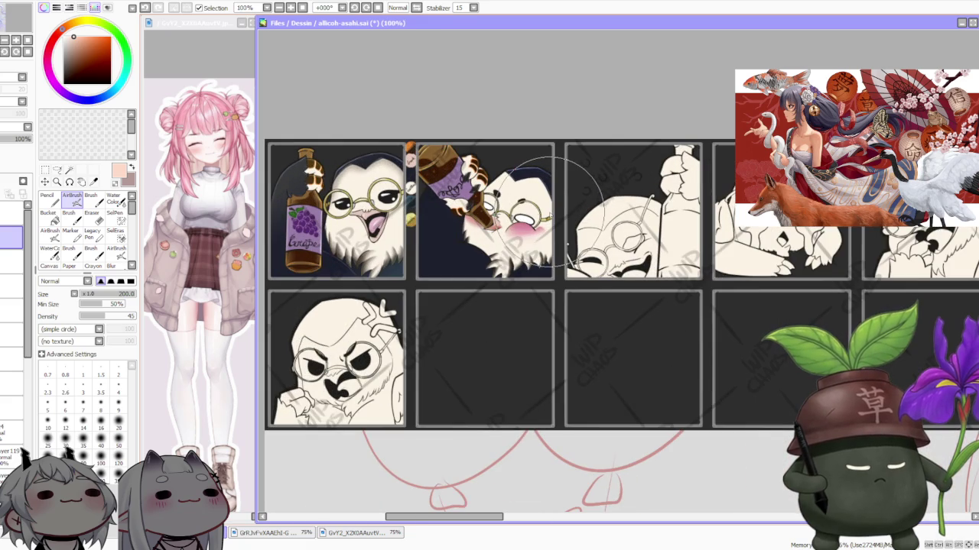
scroll(551, 200, down, 1)
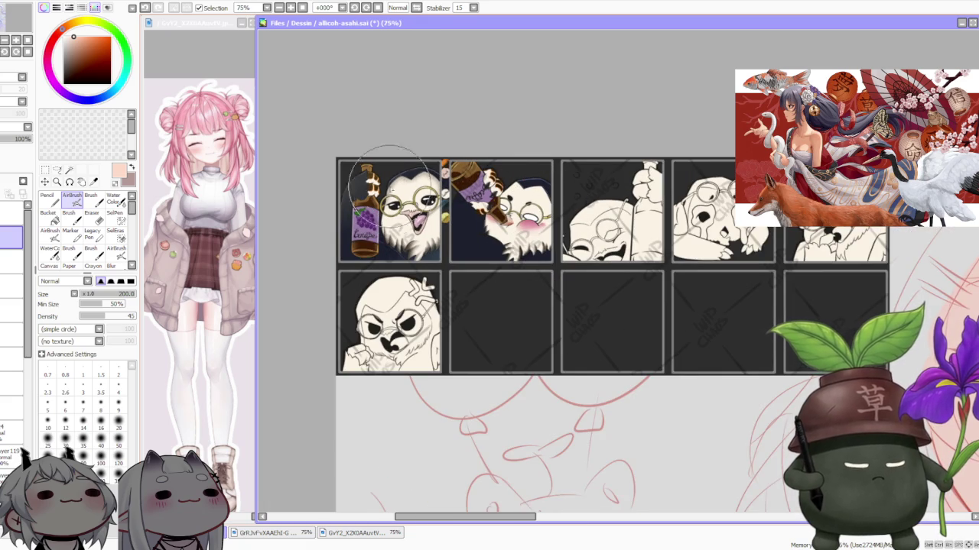
scroll(581, 203, down, 1)
scroll(589, 192, up, 2)
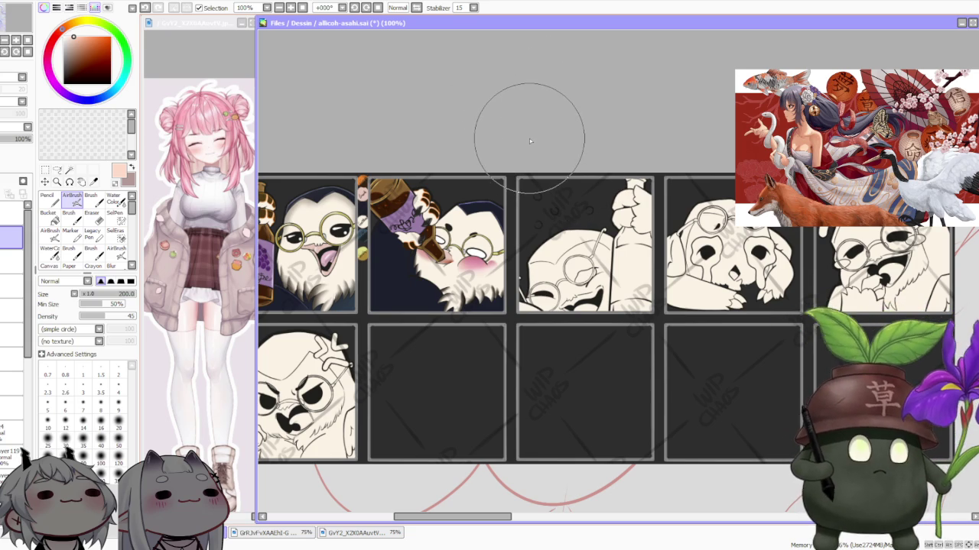
scroll(529, 139, down, 1)
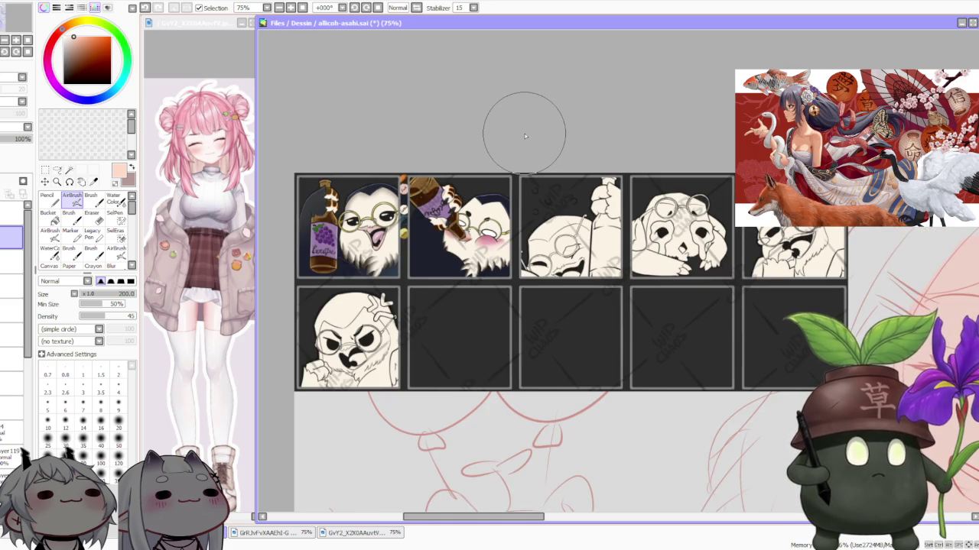
scroll(524, 127, down, 1)
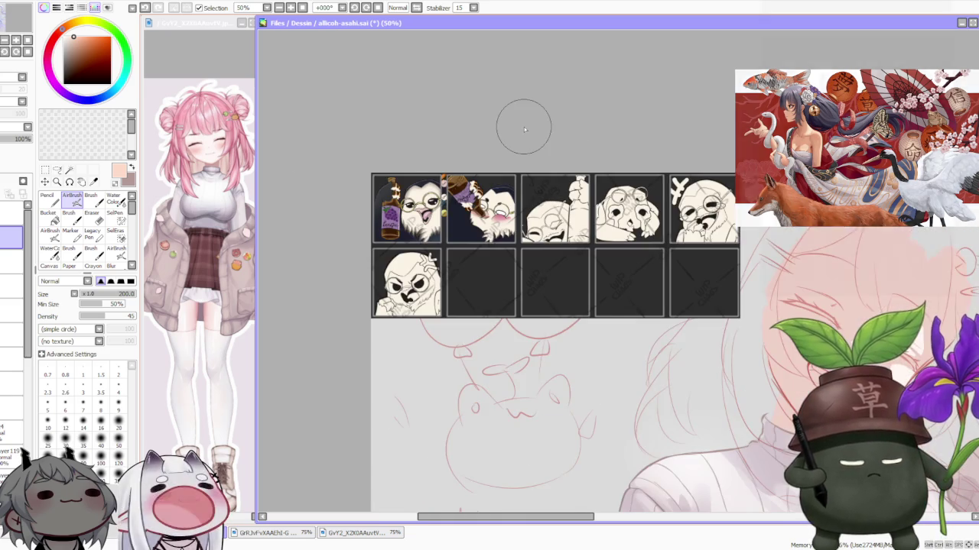
scroll(519, 130, up, 1)
scroll(519, 130, up, 1)
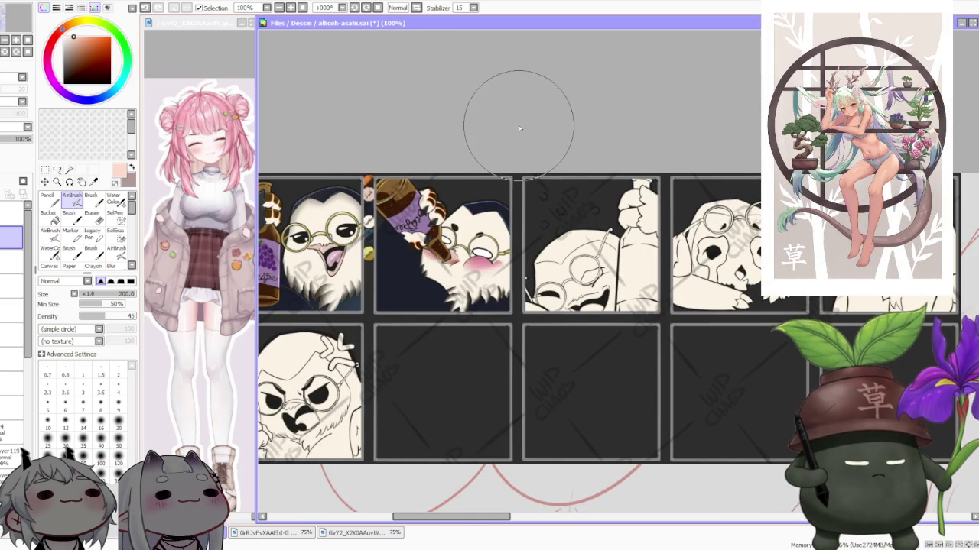
scroll(518, 125, down, 1)
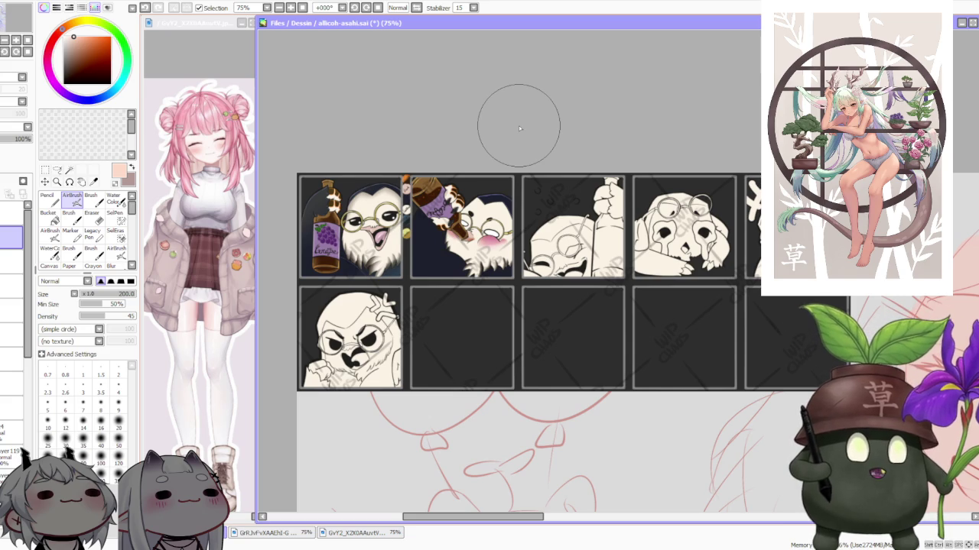
scroll(375, 283, up, 1)
scroll(381, 289, up, 1)
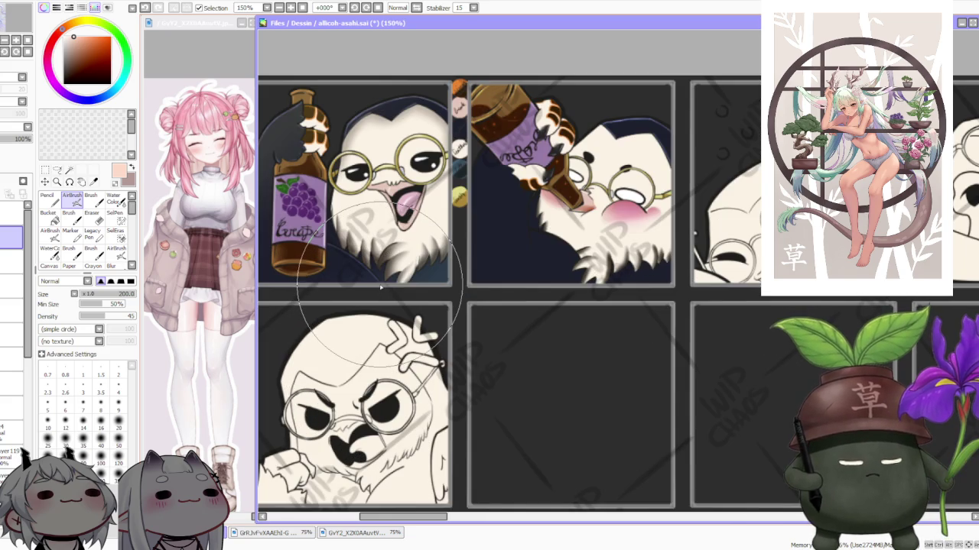
scroll(380, 288, down, 1)
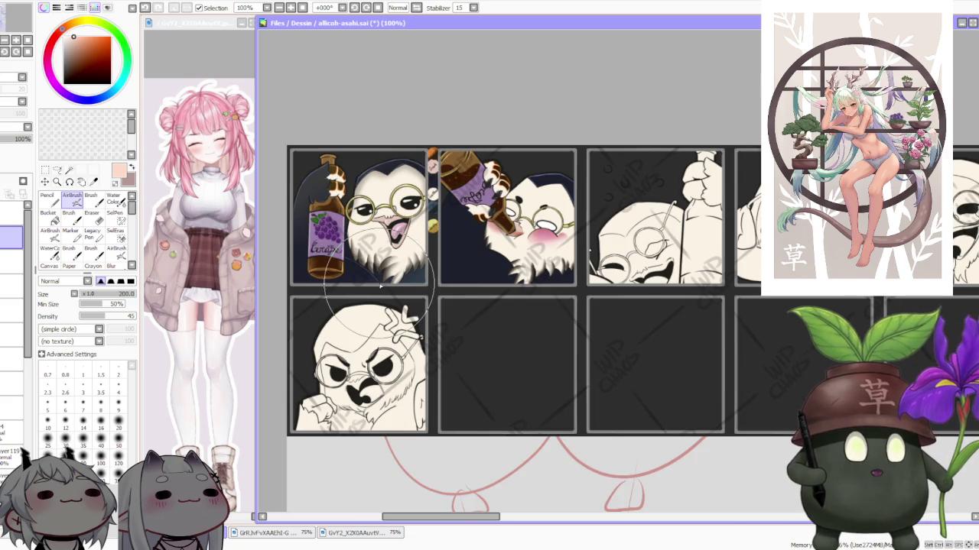
scroll(380, 285, down, 1)
scroll(349, 197, up, 1)
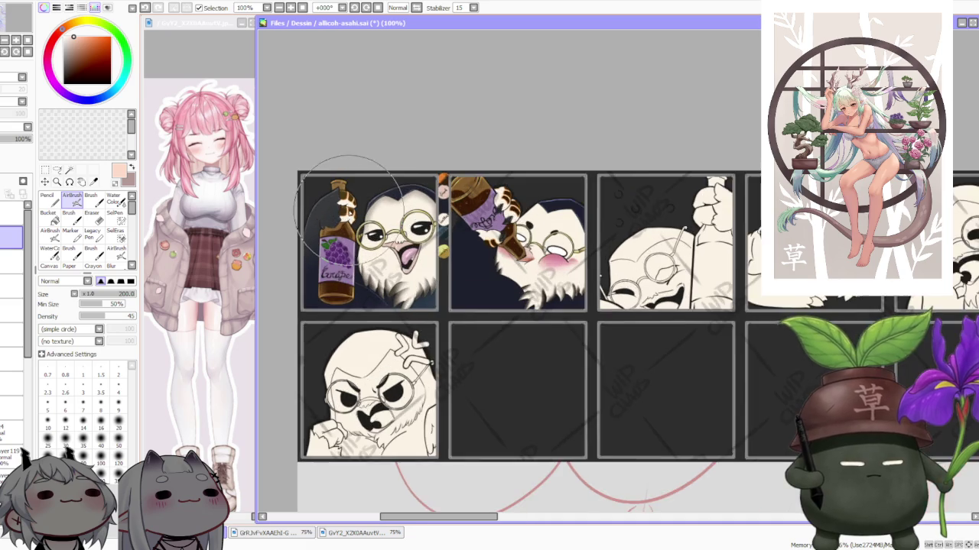
scroll(348, 201, up, 1)
scroll(350, 200, down, 2)
scroll(359, 200, up, 1)
scroll(369, 201, up, 1)
scroll(369, 202, down, 1)
scroll(368, 201, down, 1)
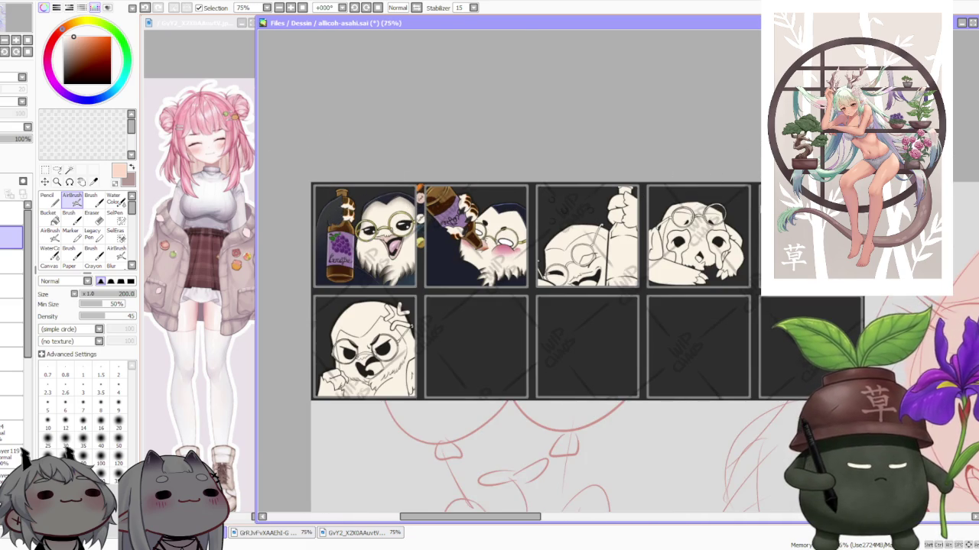
scroll(830, 222, up, 1)
scroll(831, 221, up, 1)
- Zoom around the owl emote grid, then back out to 12.5% to view the full canvas
scroll(831, 222, up, 1)
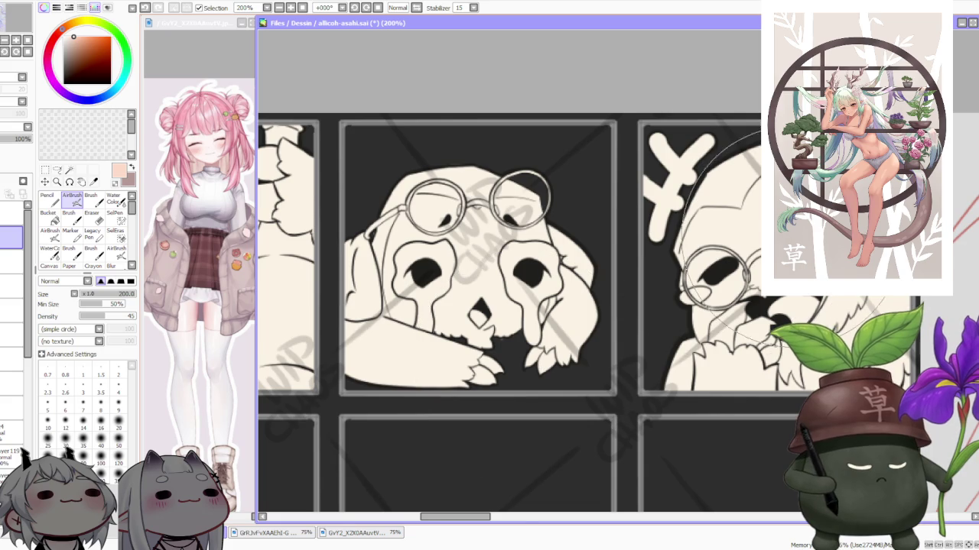
scroll(811, 249, down, 1)
scroll(676, 278, up, 1)
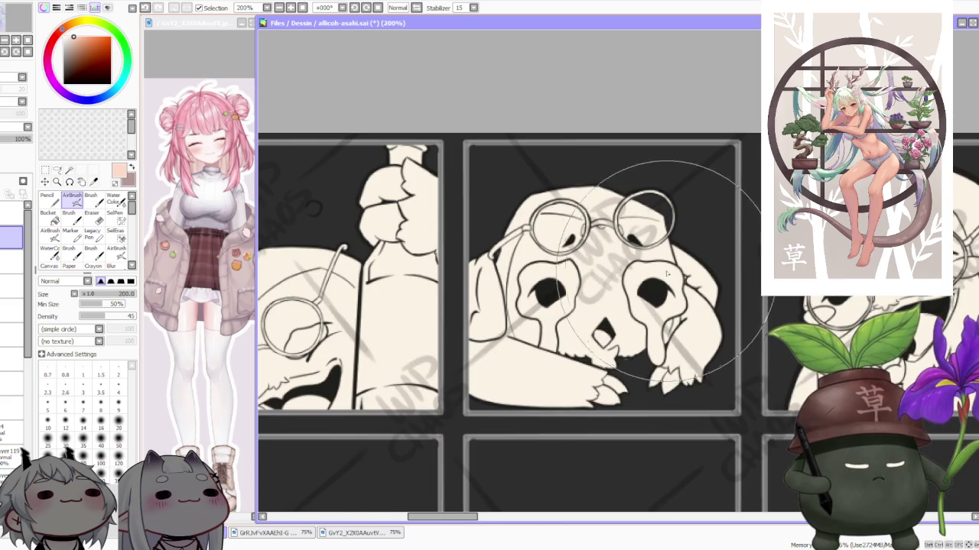
scroll(676, 279, down, 1)
scroll(635, 268, down, 1)
scroll(623, 274, down, 1)
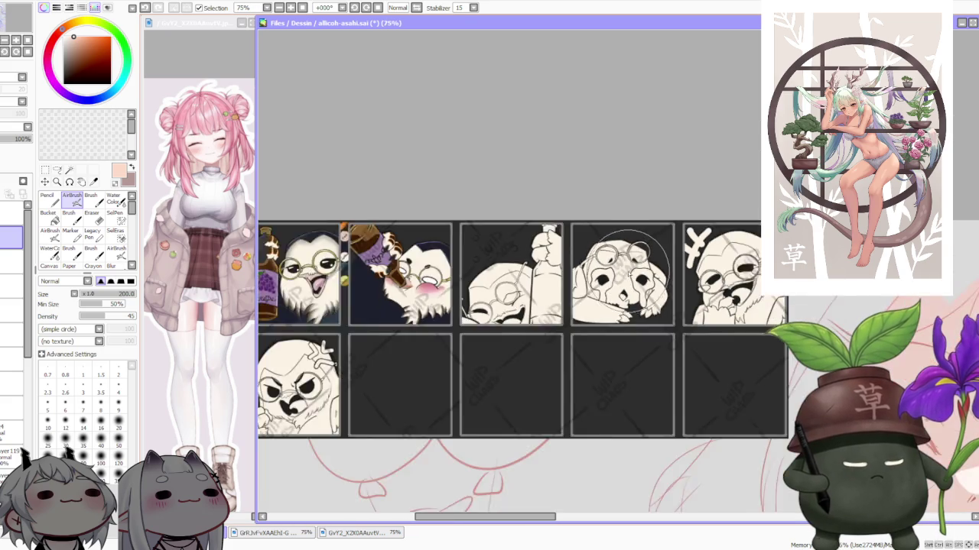
scroll(621, 274, down, 2)
scroll(410, 344, up, 2)
scroll(410, 344, up, 1)
scroll(407, 339, up, 1)
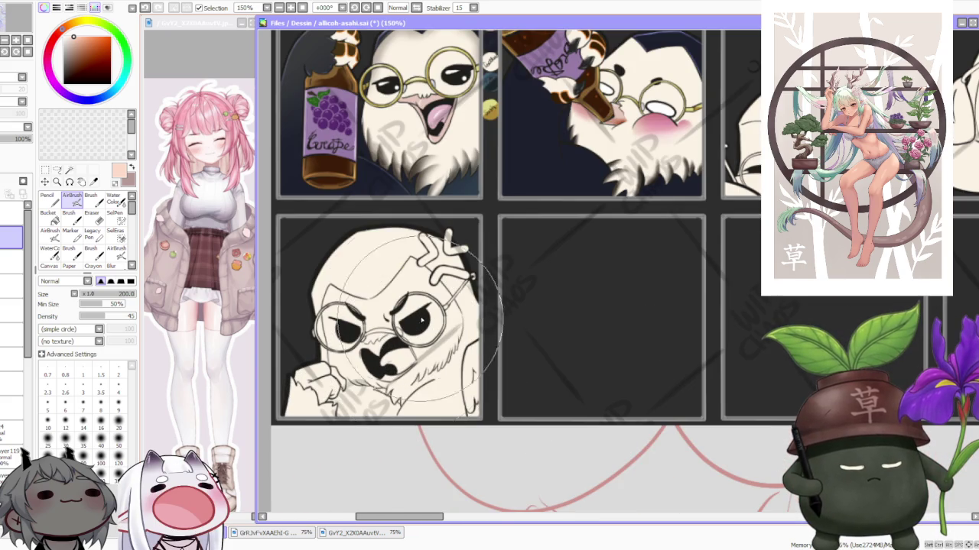
scroll(497, 329, down, 2)
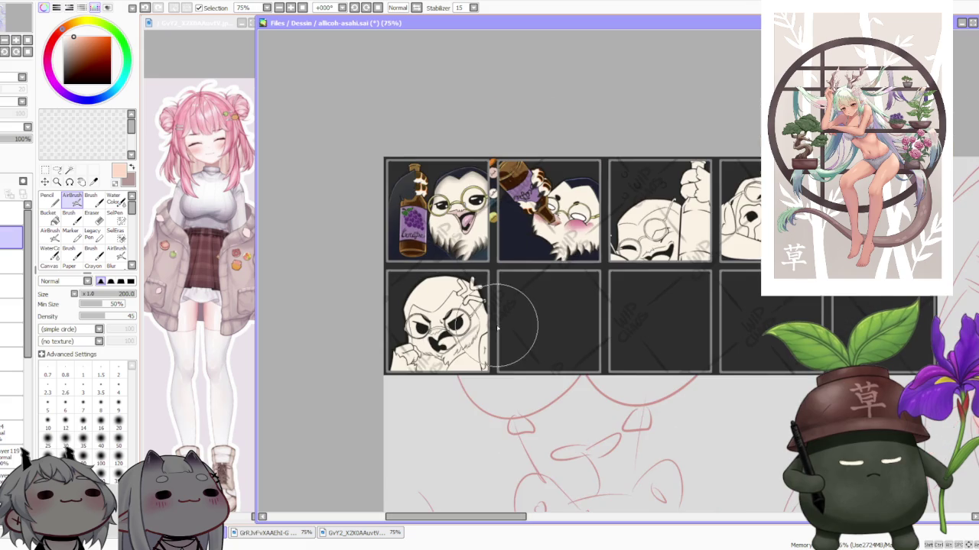
scroll(440, 336, up, 1)
scroll(433, 348, up, 2)
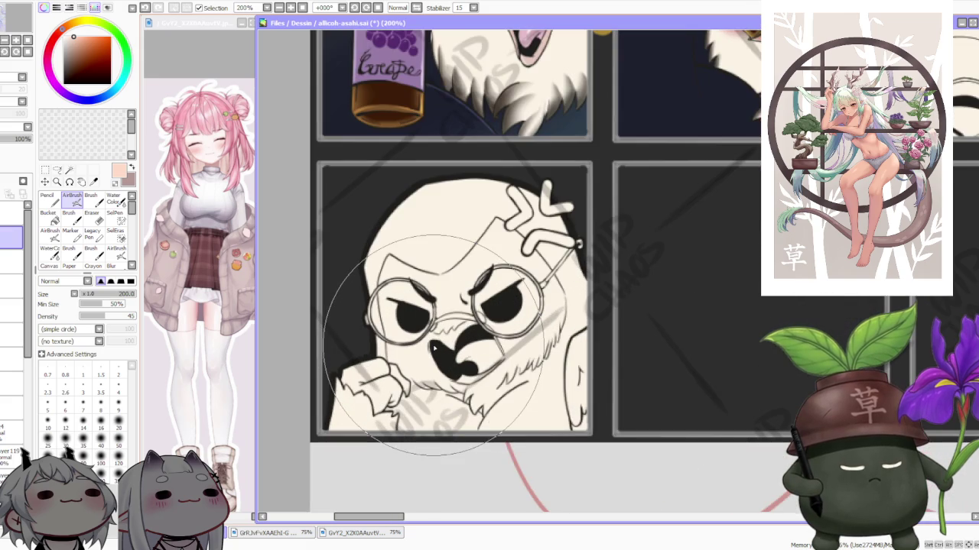
scroll(436, 343, down, 3)
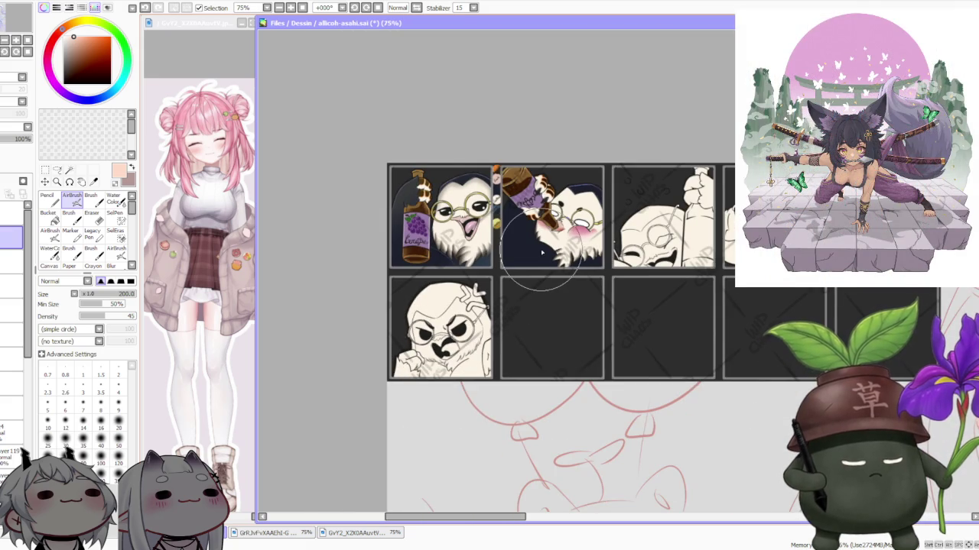
scroll(541, 252, down, 1)
scroll(692, 187, up, 1)
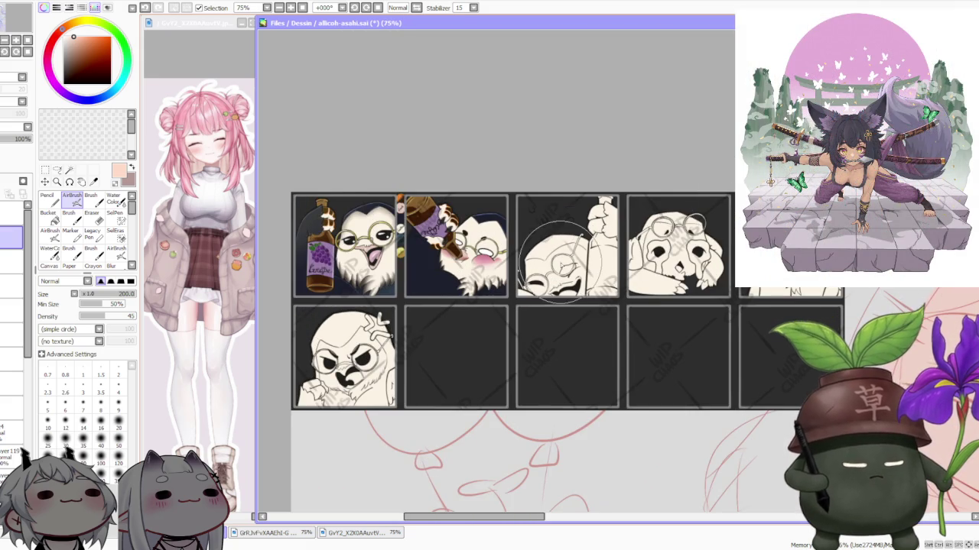
scroll(538, 234, up, 2)
scroll(528, 234, down, 1)
scroll(516, 232, down, 1)
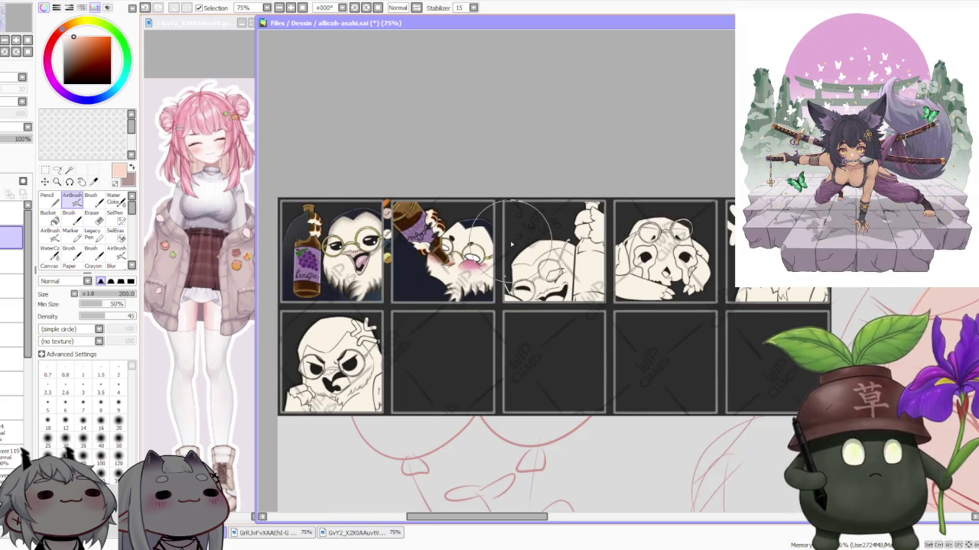
scroll(505, 232, down, 2)
scroll(506, 229, down, 1)
scroll(497, 232, up, 3)
scroll(487, 234, up, 2)
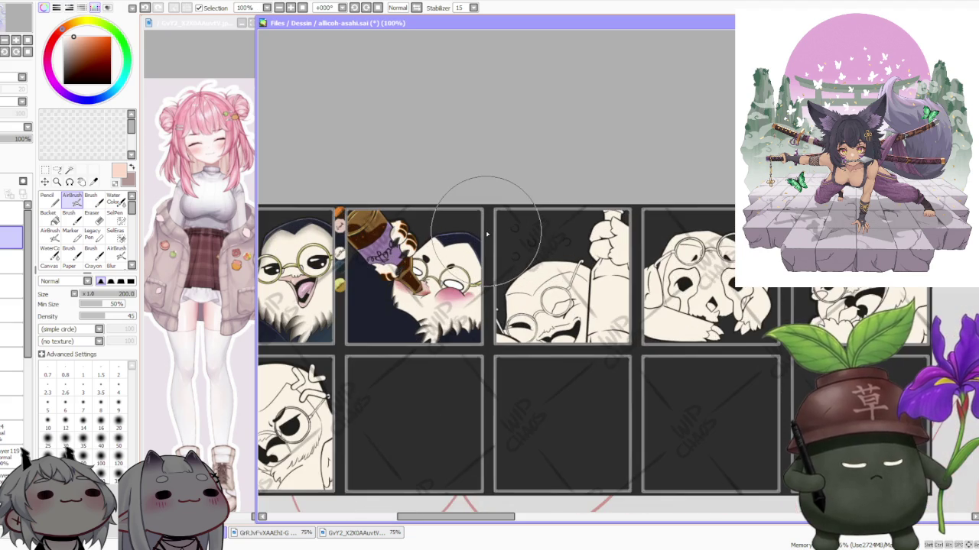
scroll(566, 294, up, 3)
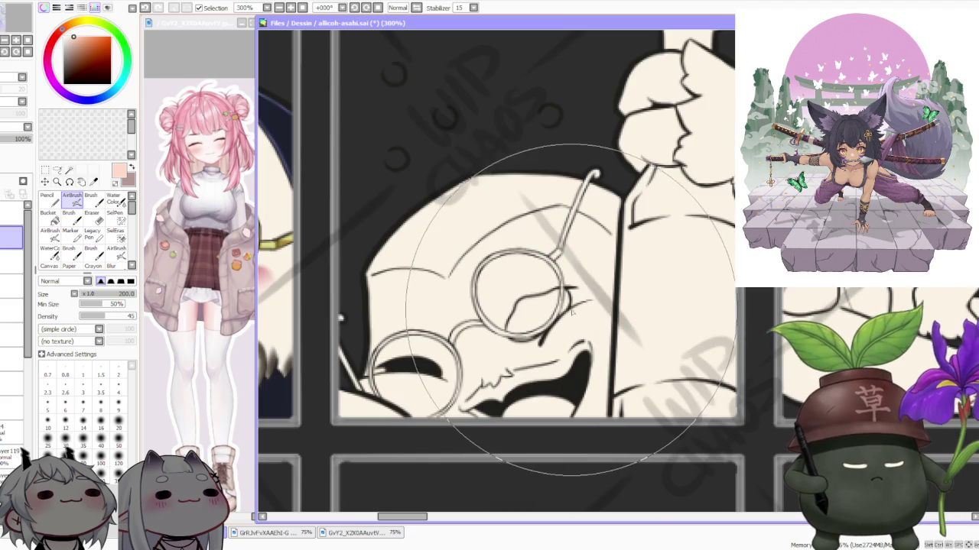
scroll(510, 398, down, 3)
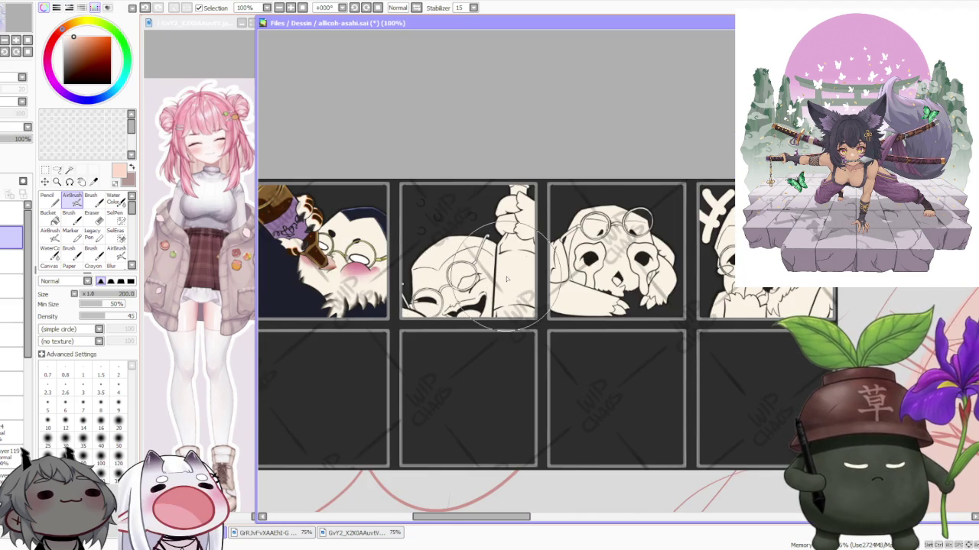
scroll(506, 279, down, 1)
scroll(507, 279, down, 1)
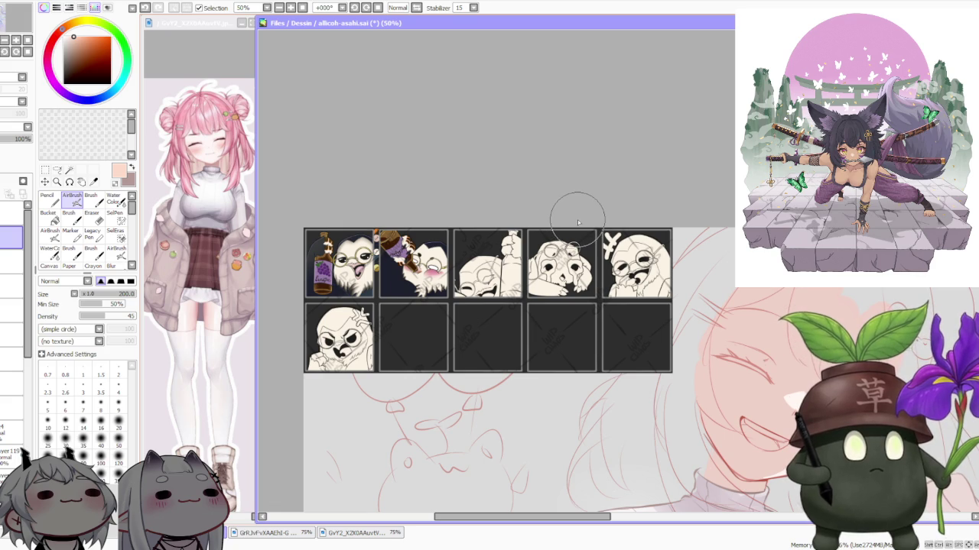
scroll(578, 222, down, 1)
scroll(535, 229, up, 2)
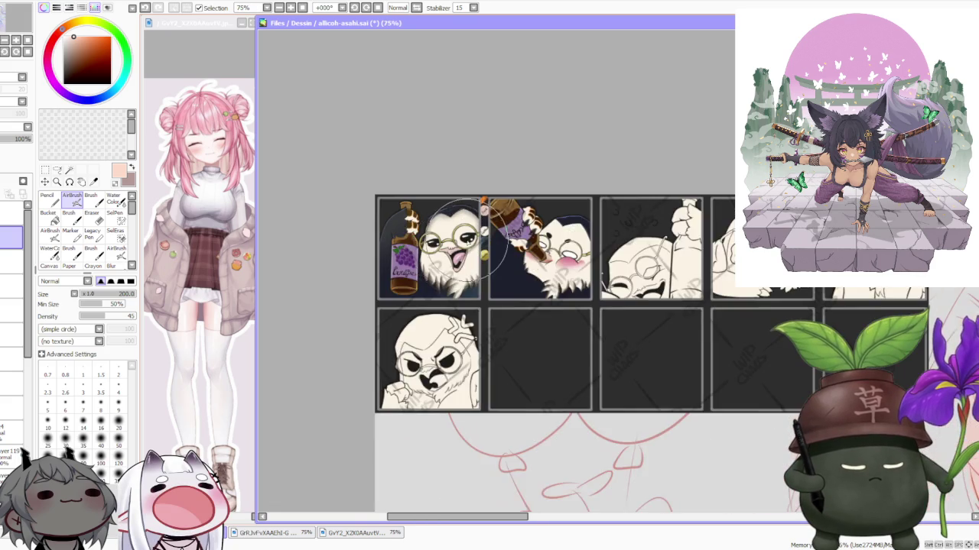
scroll(497, 222, up, 2)
scroll(468, 243, up, 1)
scroll(468, 243, down, 2)
scroll(535, 260, down, 1)
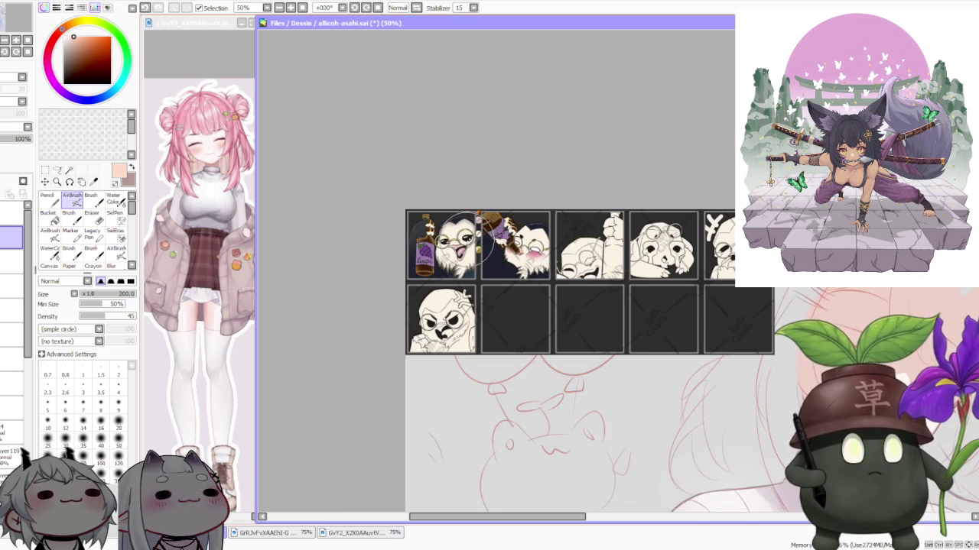
scroll(704, 277, up, 1)
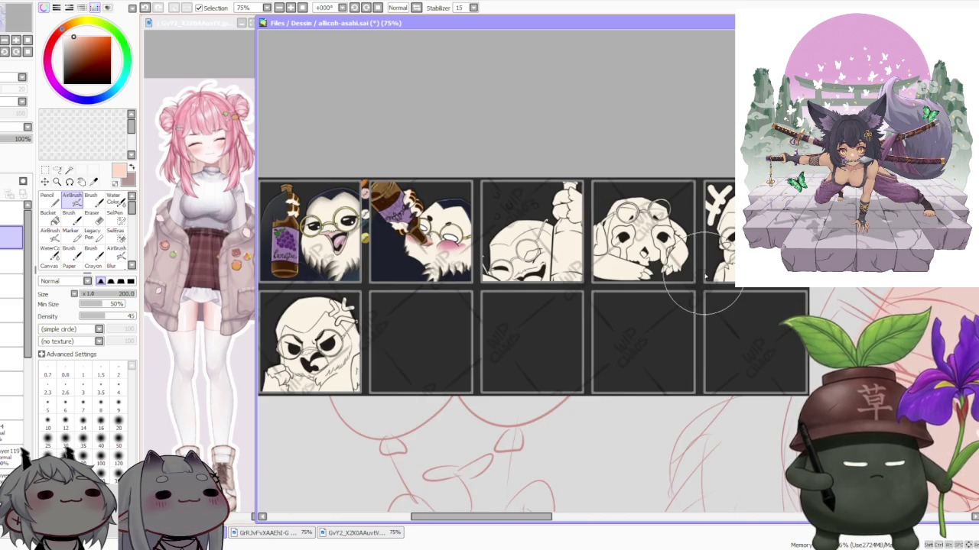
scroll(704, 276, down, 1)
scroll(658, 277, up, 2)
scroll(673, 253, up, 2)
scroll(696, 229, down, 1)
scroll(707, 222, down, 1)
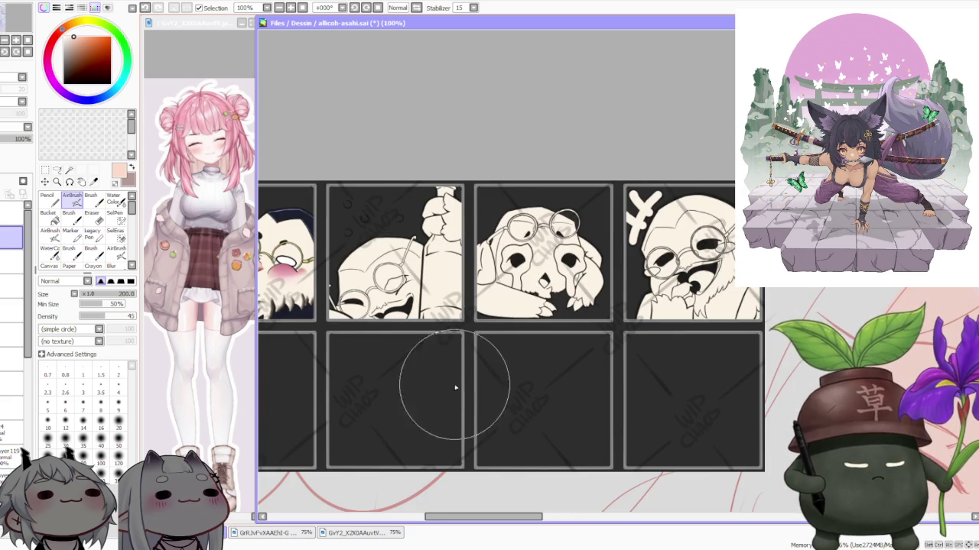
scroll(482, 401, up, 1)
scroll(535, 406, down, 1)
scroll(545, 390, down, 1)
scroll(558, 380, down, 1)
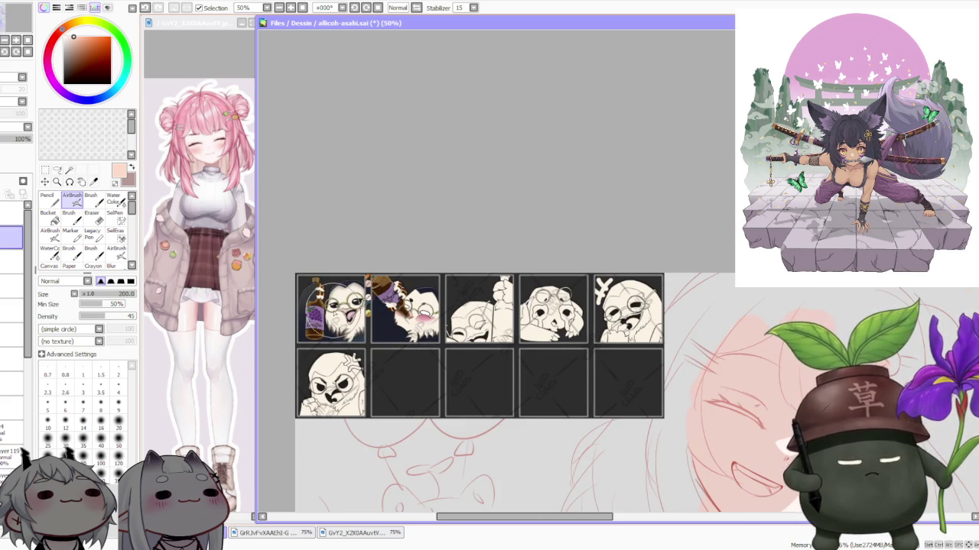
scroll(334, 310, up, 1)
scroll(334, 310, up, 1)
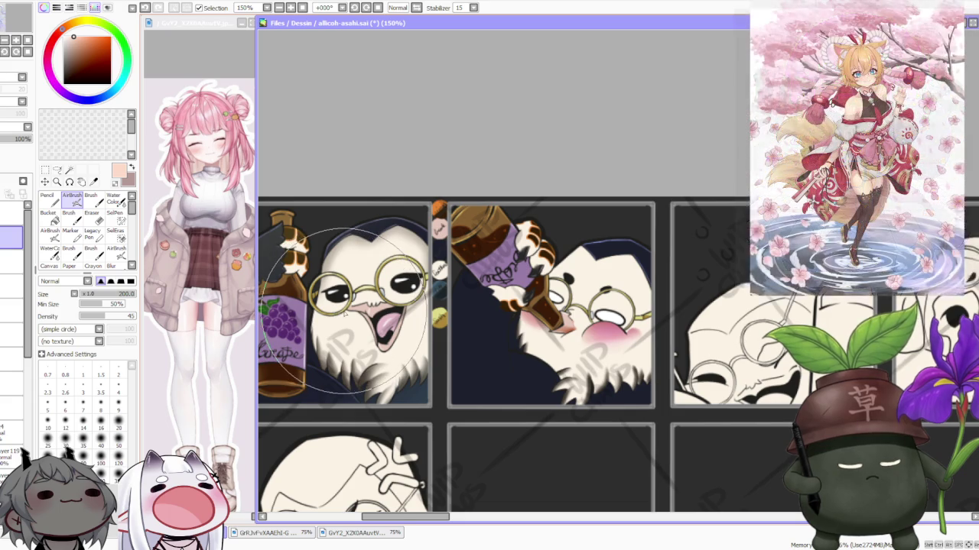
scroll(344, 314, down, 2)
scroll(398, 322, down, 1)
scroll(438, 356, up, 1)
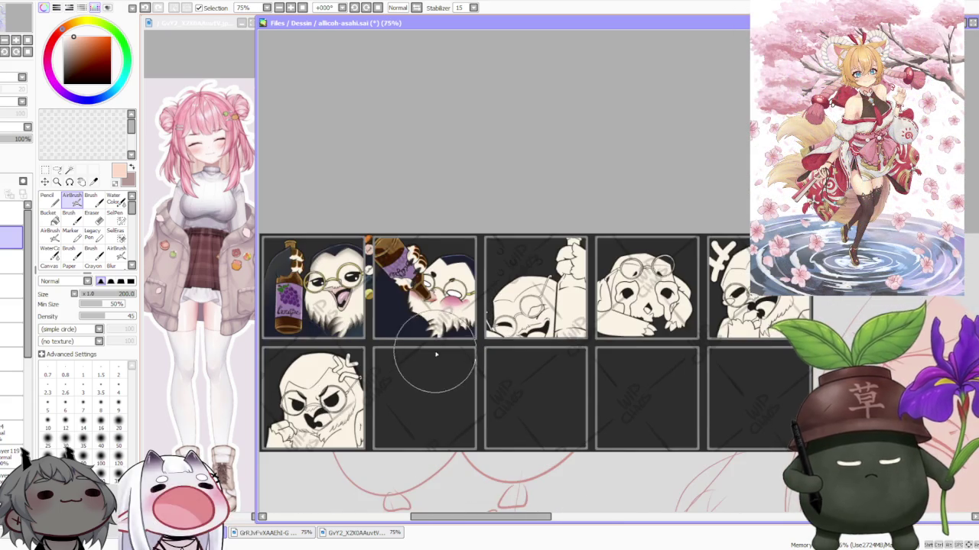
scroll(438, 355, down, 1)
scroll(438, 356, down, 1)
scroll(420, 312, up, 3)
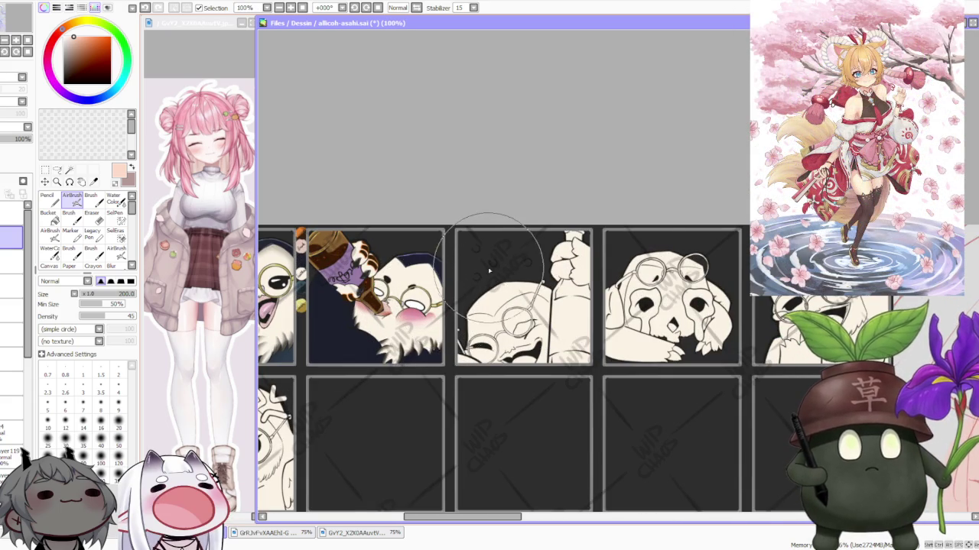
scroll(489, 269, down, 3)
scroll(428, 264, up, 1)
scroll(430, 282, up, 1)
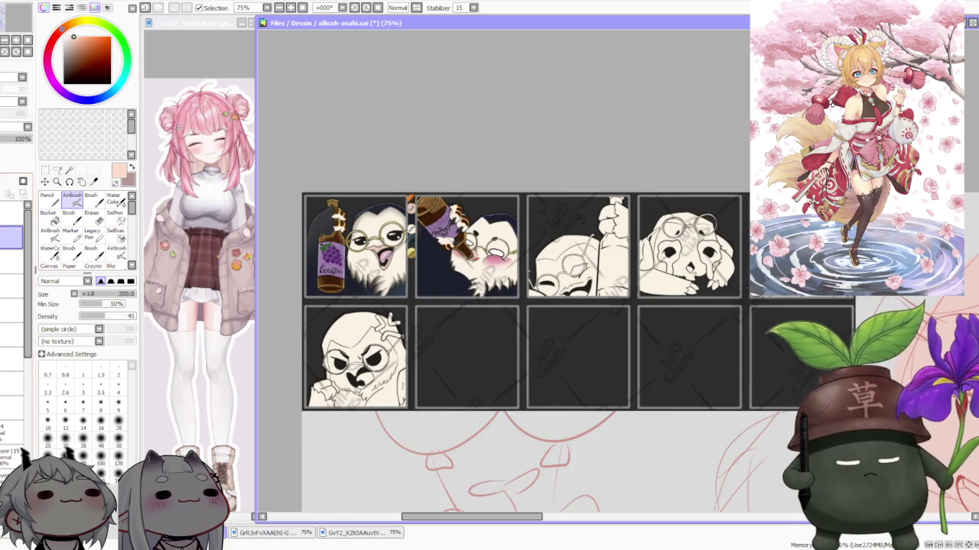
scroll(435, 203, down, 3)
scroll(435, 203, down, 3)
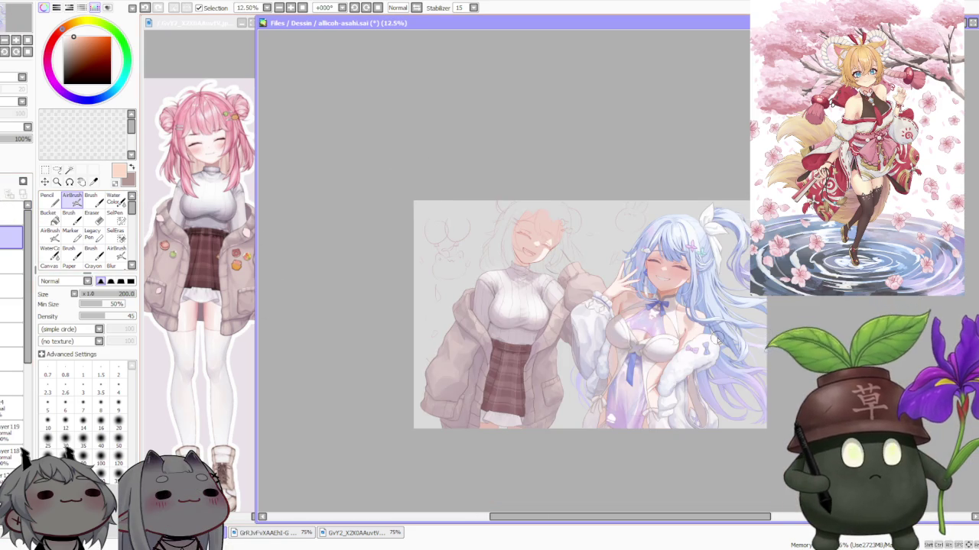
scroll(621, 318, up, 1)
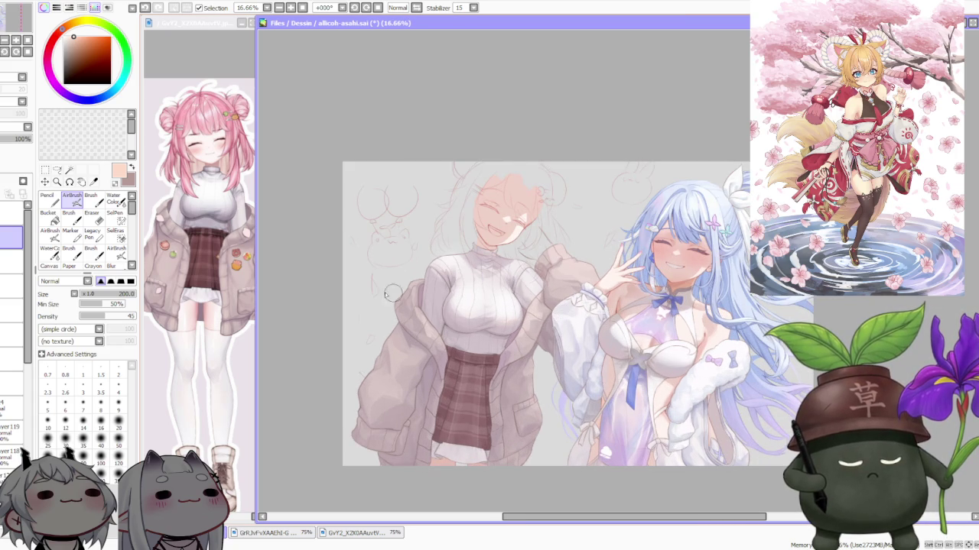
scroll(29, 291, down, 3)
scroll(29, 291, down, 3)
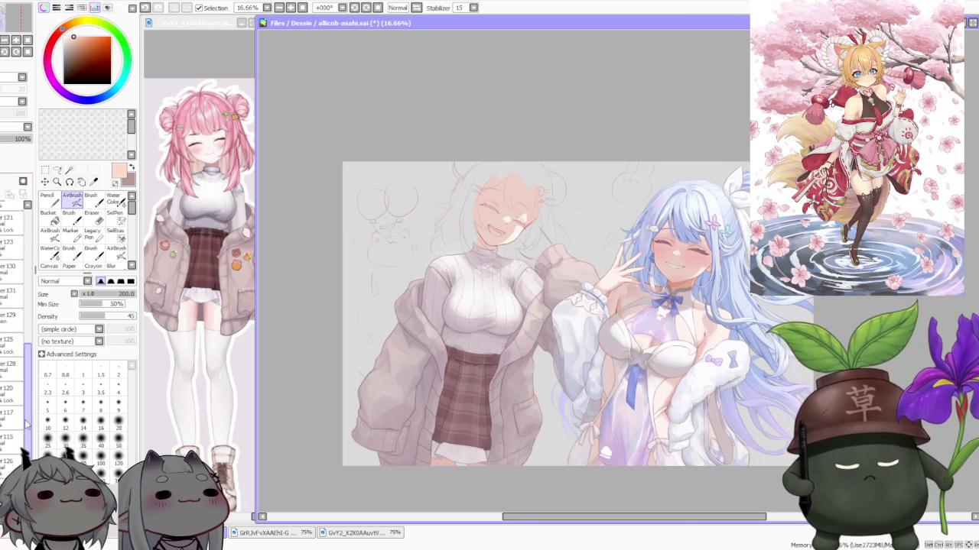
scroll(29, 291, down, 3)
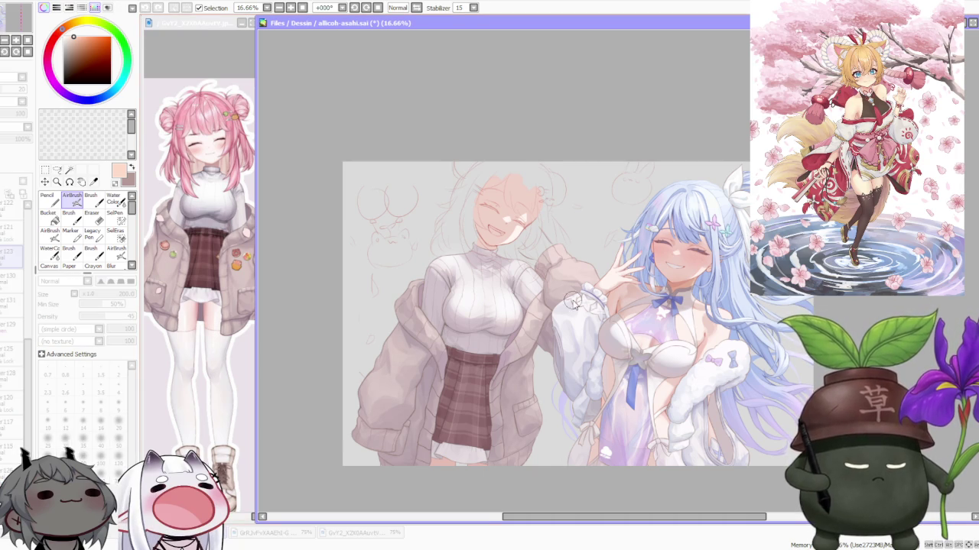
scroll(572, 300, down, 2)
scroll(604, 287, up, 1)
scroll(604, 287, up, 1)
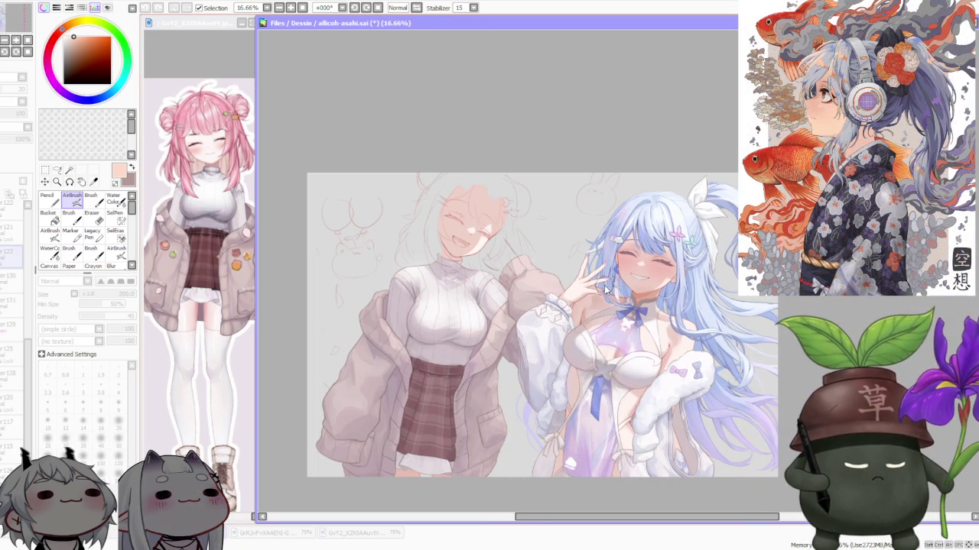
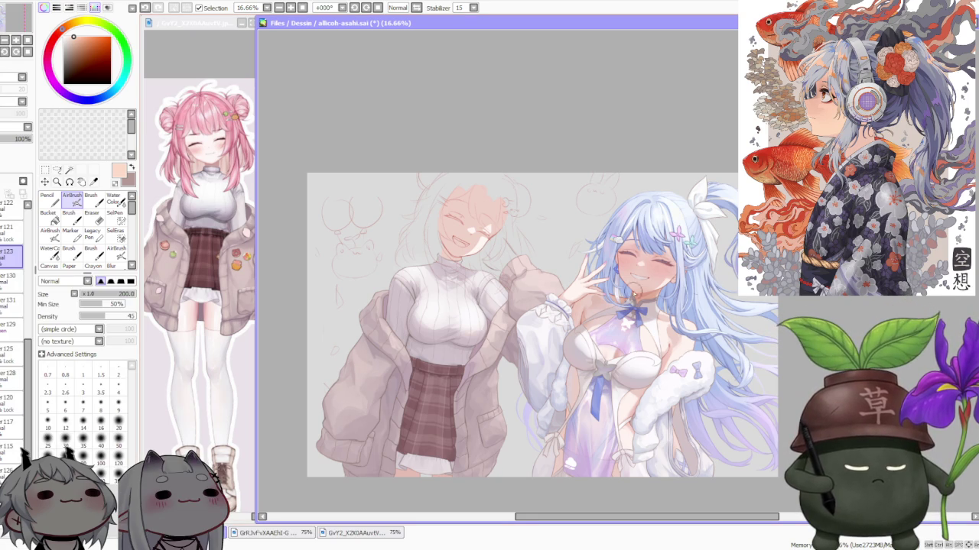
- Zoom around the canvas, then return to the main illustration
scroll(511, 297, down, 1)
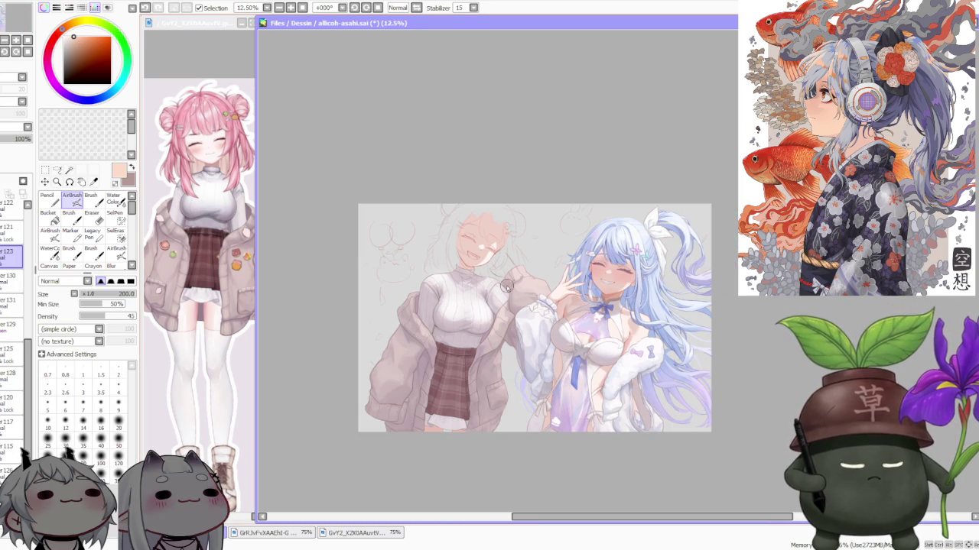
scroll(506, 285, up, 1)
scroll(506, 285, up, 1)
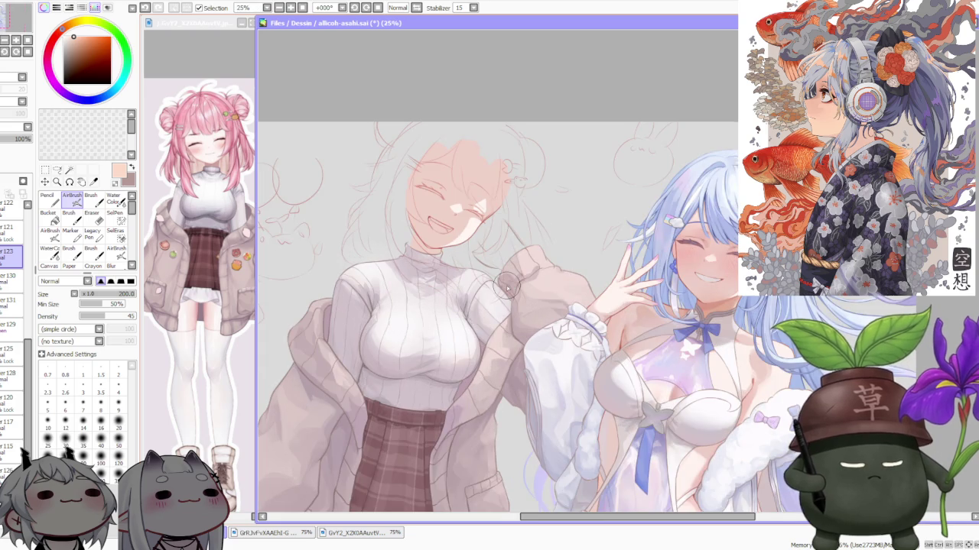
scroll(506, 285, down, 1)
scroll(515, 385, down, 1)
scroll(515, 385, up, 1)
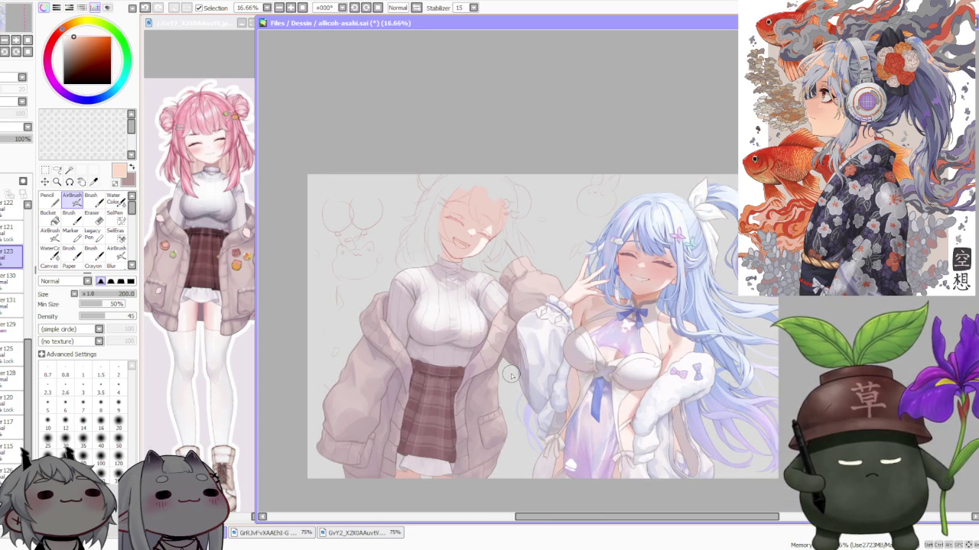
scroll(526, 361, up, 1)
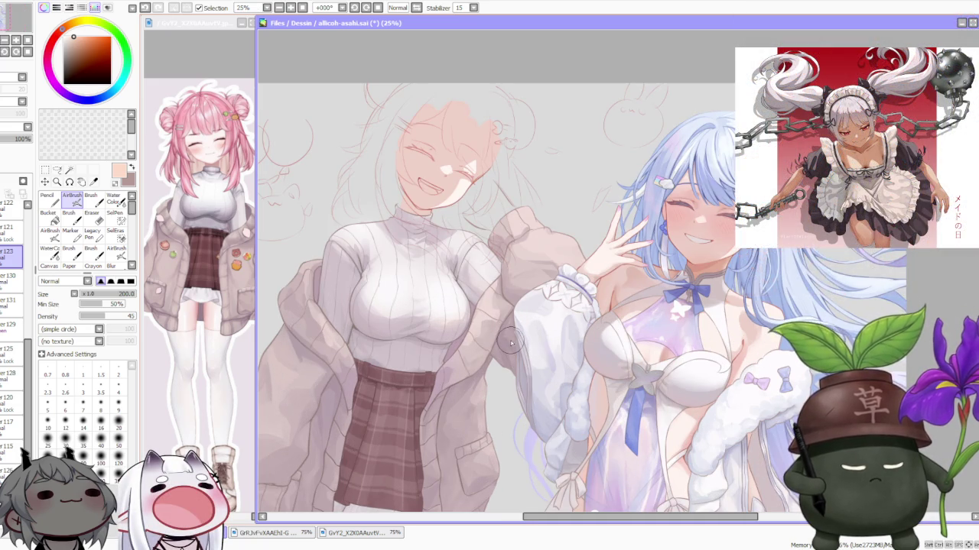
scroll(511, 344, down, 1)
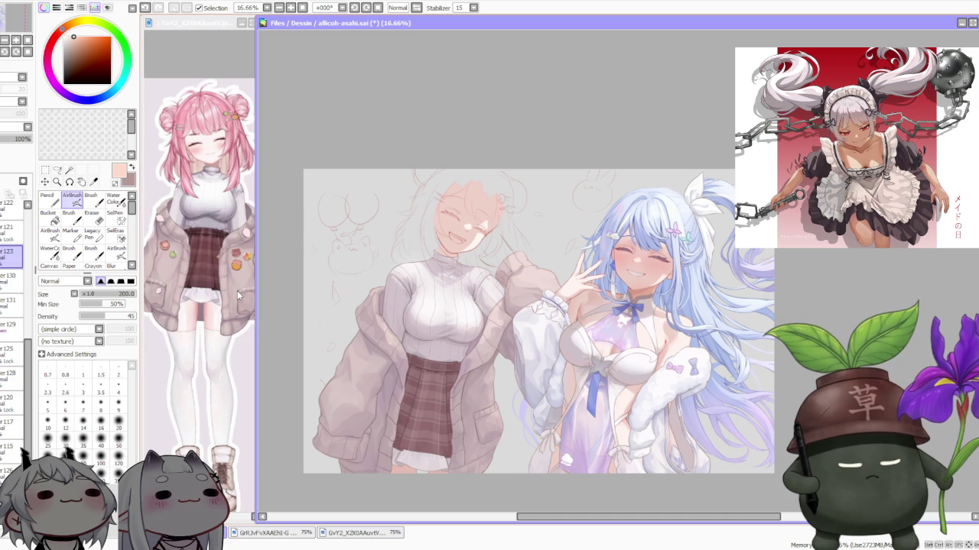
scroll(241, 276, up, 1)
scroll(246, 260, down, 2)
scroll(237, 275, up, 2)
scroll(226, 295, up, 1)
scroll(217, 305, down, 2)
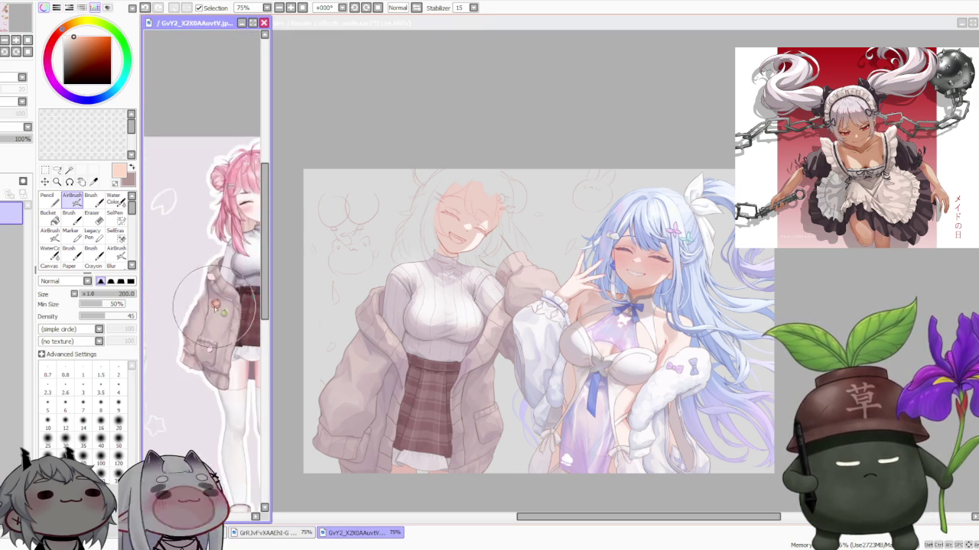
scroll(211, 303, down, 2)
scroll(240, 338, up, 1)
scroll(229, 321, up, 1)
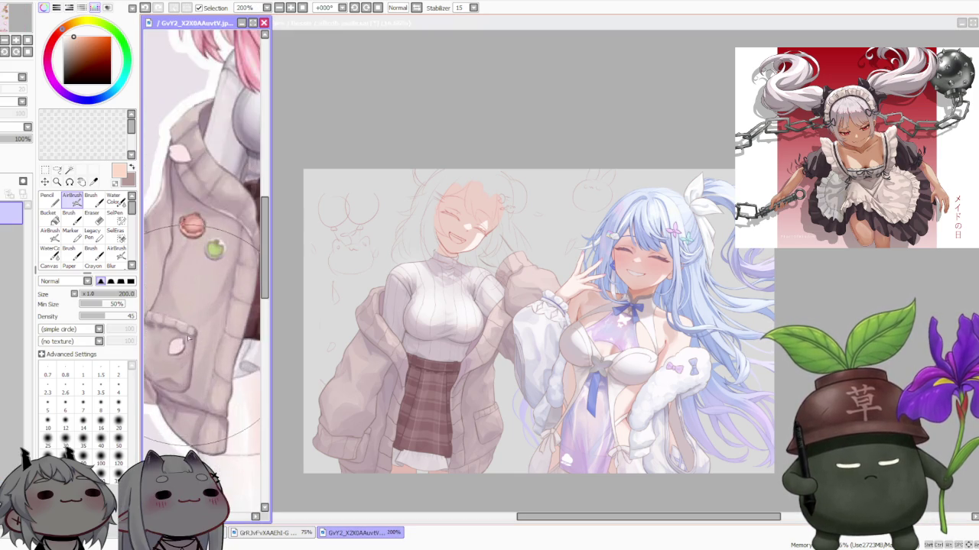
scroll(206, 313, down, 1)
scroll(187, 315, down, 1)
scroll(189, 334, up, 1)
scroll(188, 339, up, 1)
scroll(189, 320, down, 1)
scroll(187, 323, down, 1)
scroll(225, 321, up, 1)
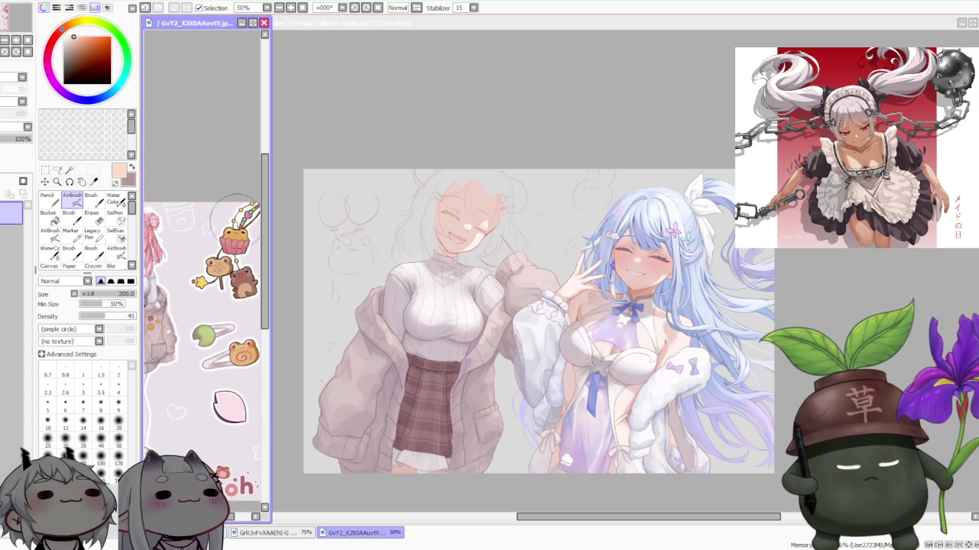
scroll(183, 382, down, 2)
scroll(196, 348, up, 2)
scroll(221, 337, up, 1)
scroll(210, 336, down, 2)
scroll(232, 335, up, 2)
scroll(228, 339, down, 1)
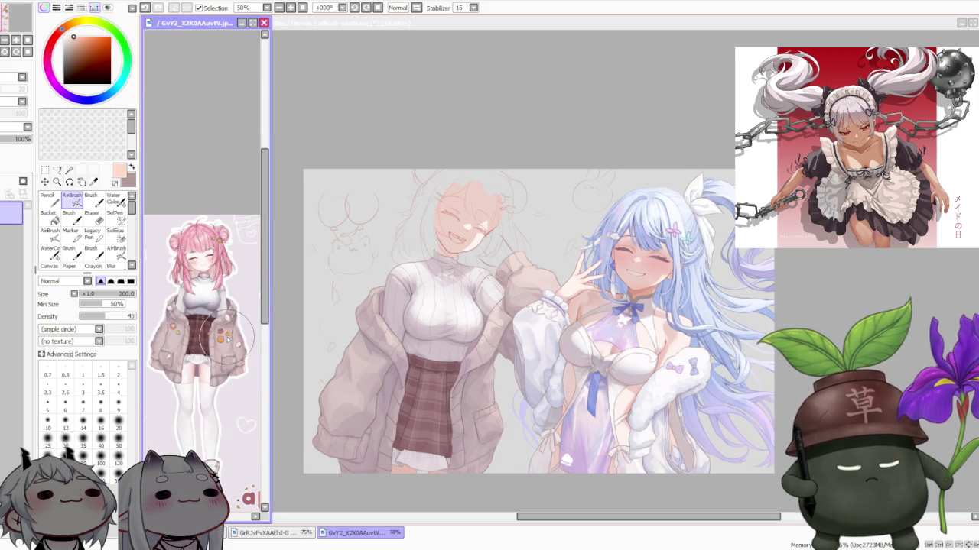
scroll(221, 336, down, 1)
scroll(199, 336, up, 3)
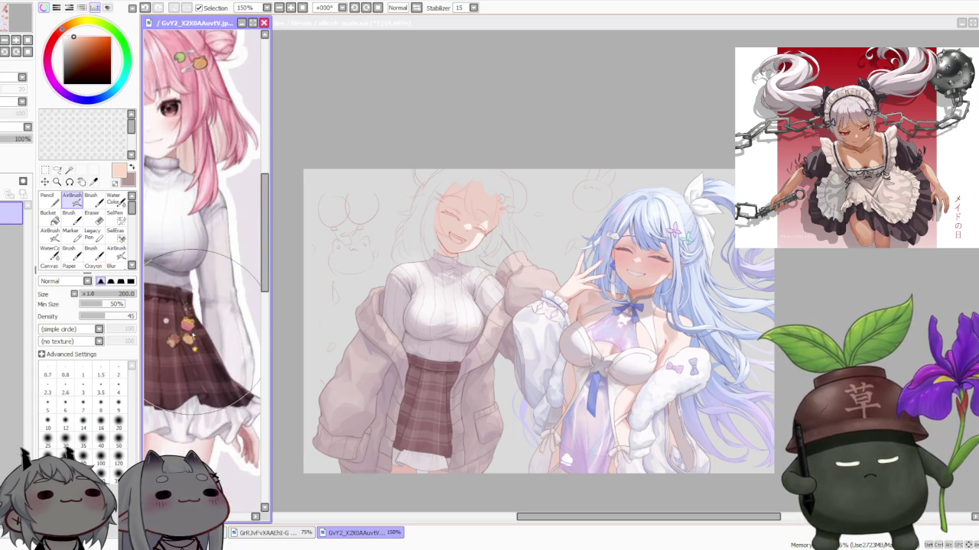
scroll(195, 337, down, 3)
scroll(206, 337, down, 2)
scroll(225, 337, up, 2)
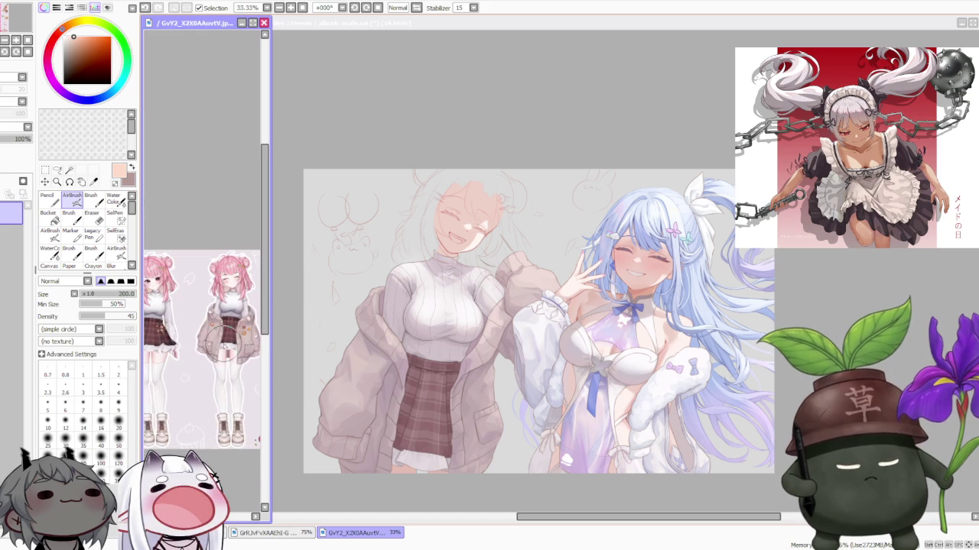
scroll(230, 340, up, 2)
scroll(237, 340, down, 2)
scroll(249, 341, up, 2)
scroll(248, 340, up, 1)
scroll(234, 337, down, 5)
scroll(232, 337, up, 3)
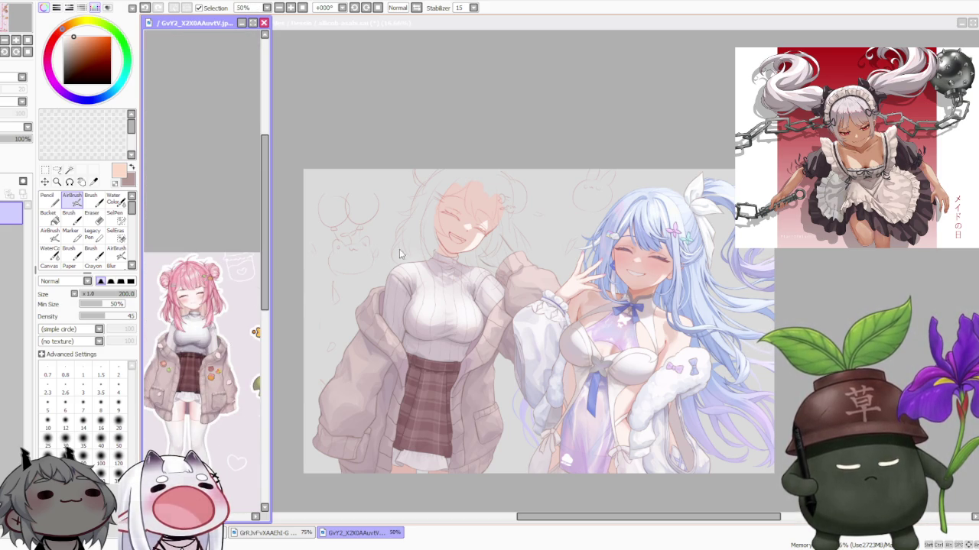
click(517, 126)
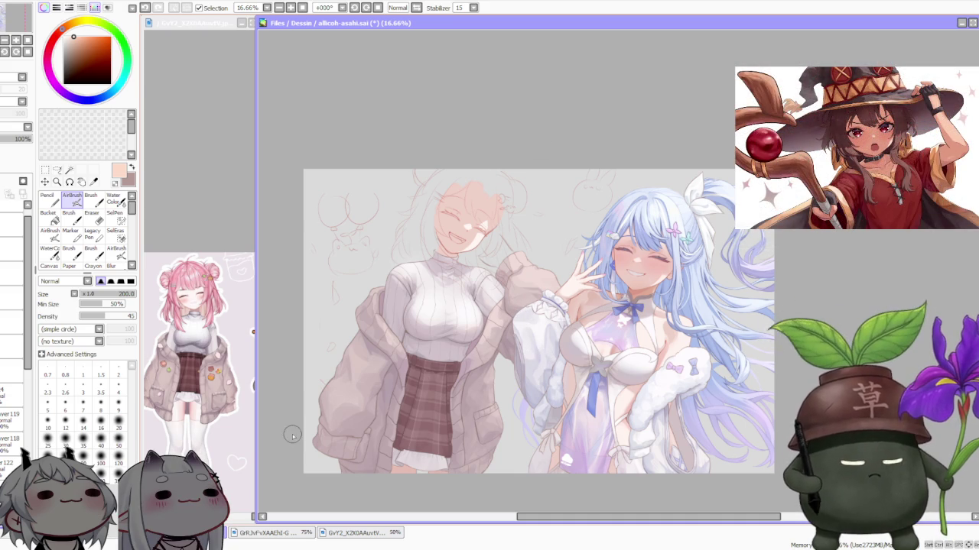
- Toggle the pink-haired girl's layers off and on, then hide the sketch lines on her head
click(12, 325)
click(11, 325)
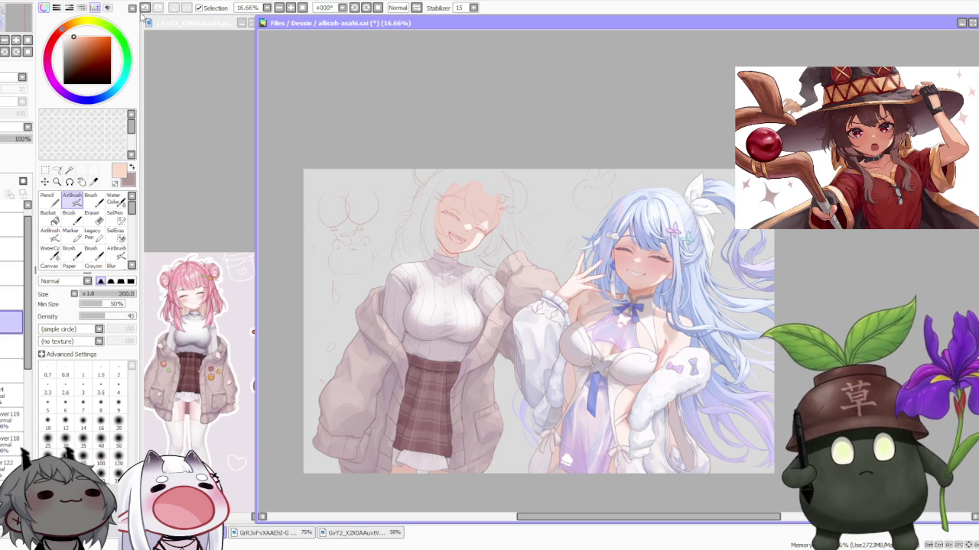
key(alt+Tab)
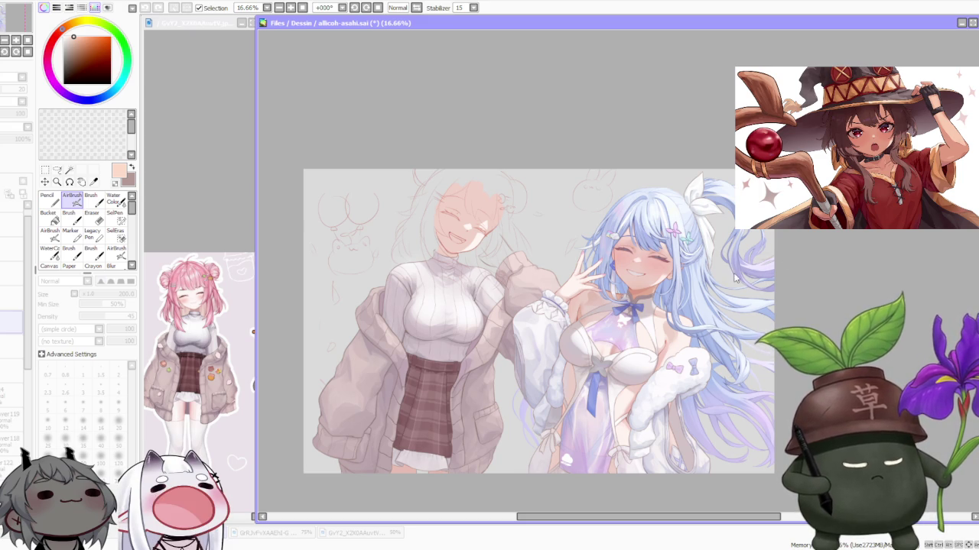
scroll(778, 262, down, 1)
scroll(734, 244, up, 1)
scroll(694, 224, up, 1)
scroll(691, 227, down, 2)
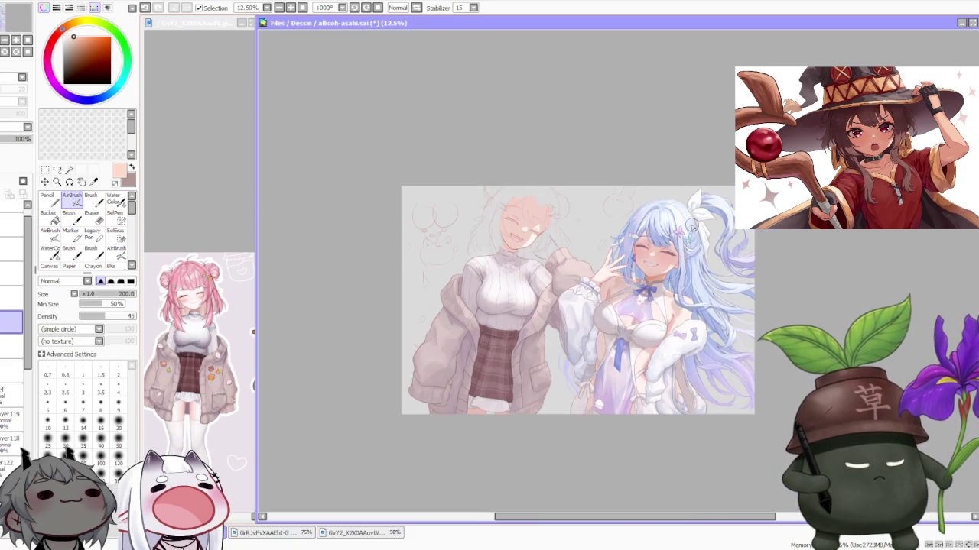
scroll(678, 245, up, 1)
scroll(629, 299, up, 1)
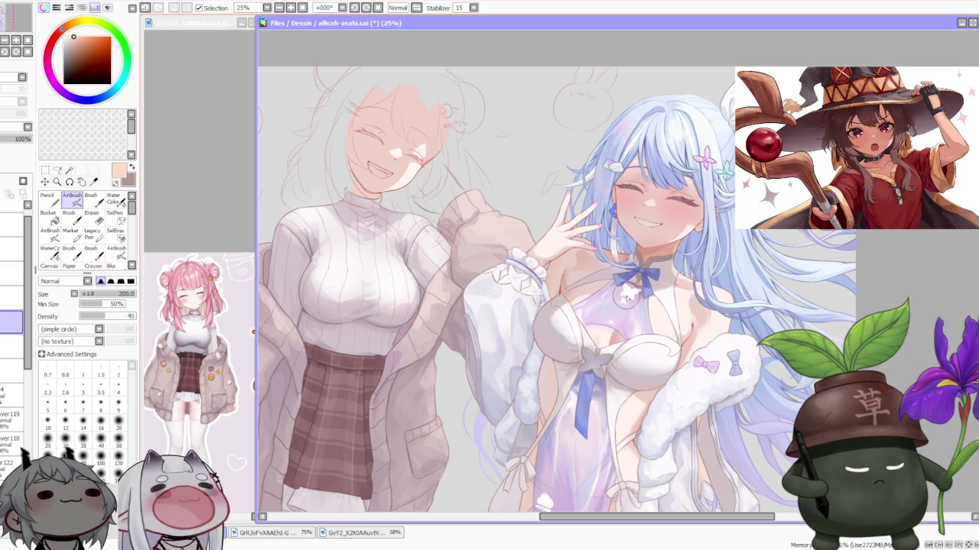
scroll(535, 260, down, 1)
scroll(520, 253, down, 1)
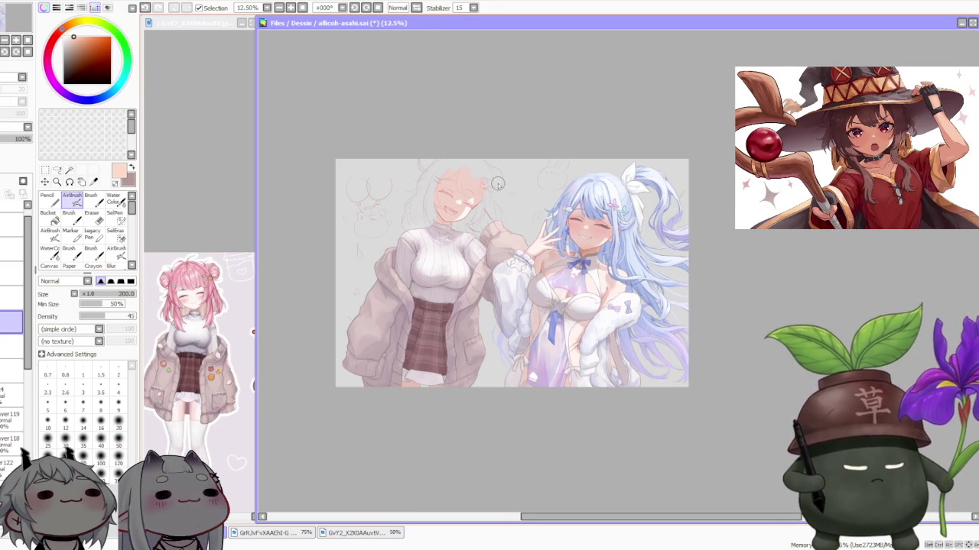
scroll(501, 191, up, 1)
scroll(497, 187, up, 1)
scroll(497, 187, down, 1)
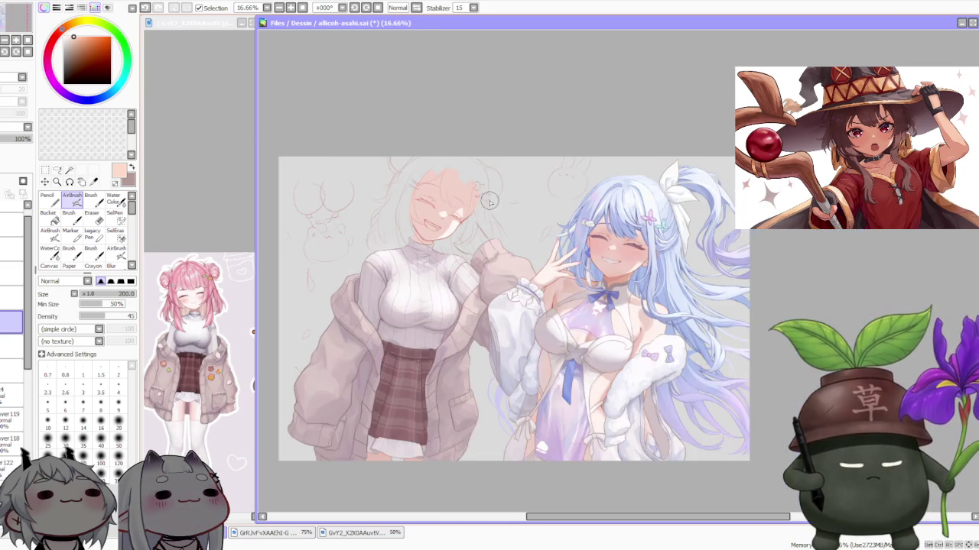
scroll(436, 252, up, 2)
scroll(376, 329, up, 1)
scroll(371, 317, down, 1)
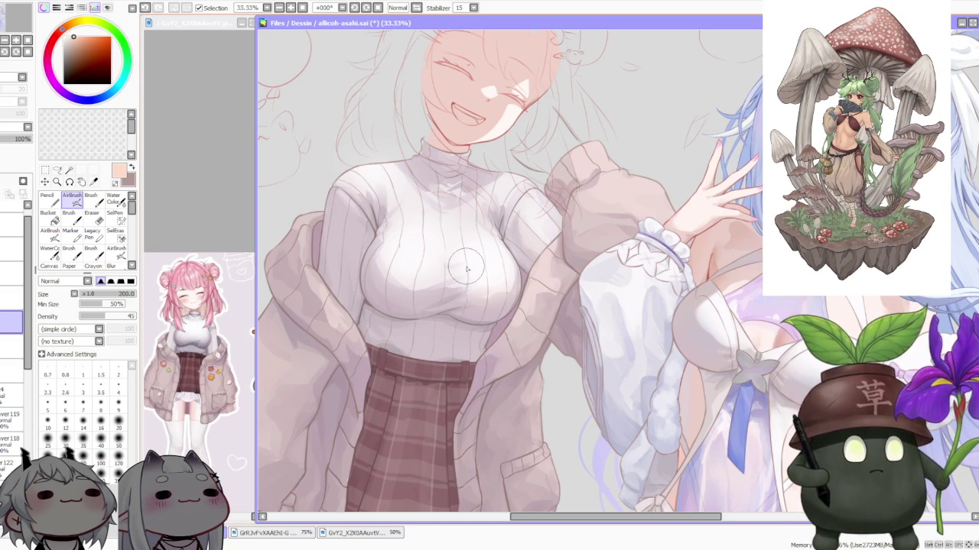
scroll(468, 266, down, 1)
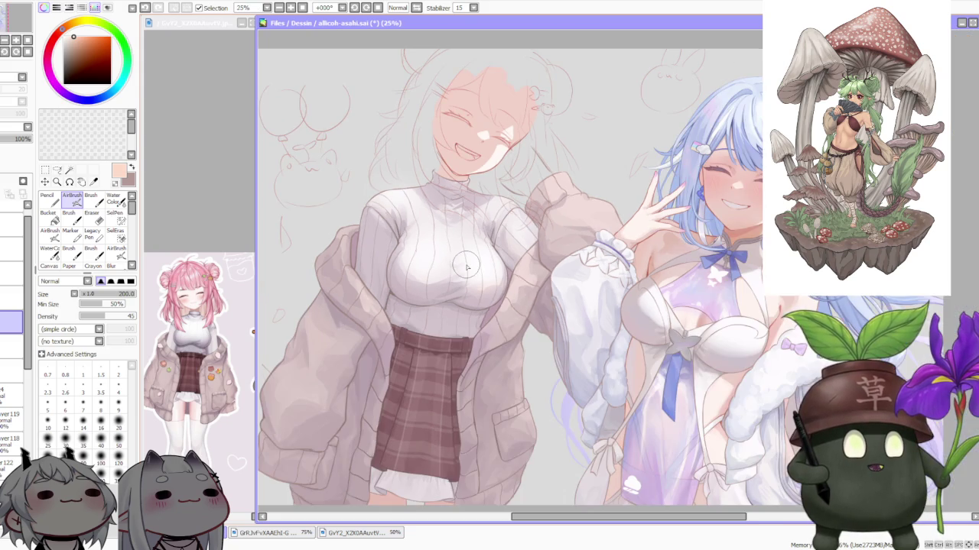
scroll(470, 234, down, 1)
scroll(471, 226, up, 2)
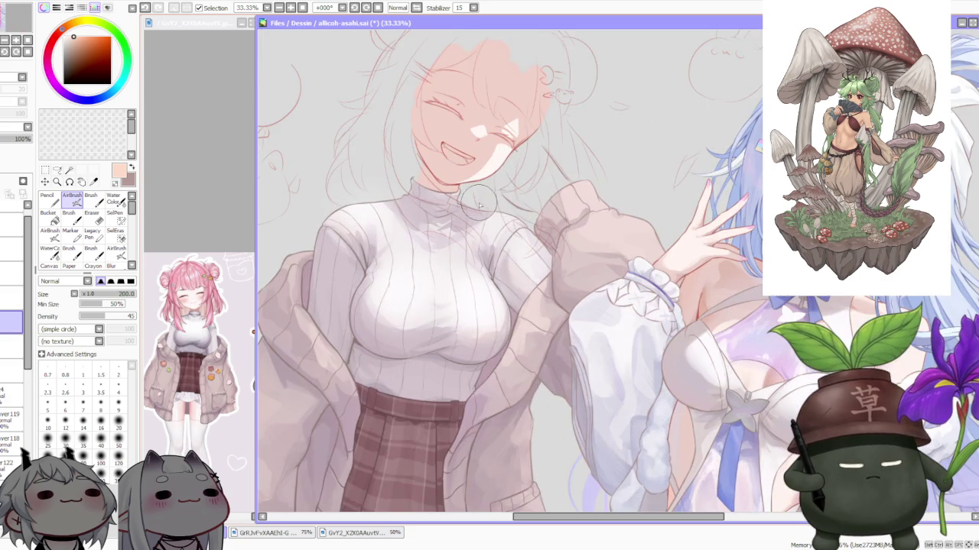
scroll(474, 218, up, 1)
scroll(477, 211, down, 1)
scroll(477, 210, down, 1)
scroll(477, 208, down, 1)
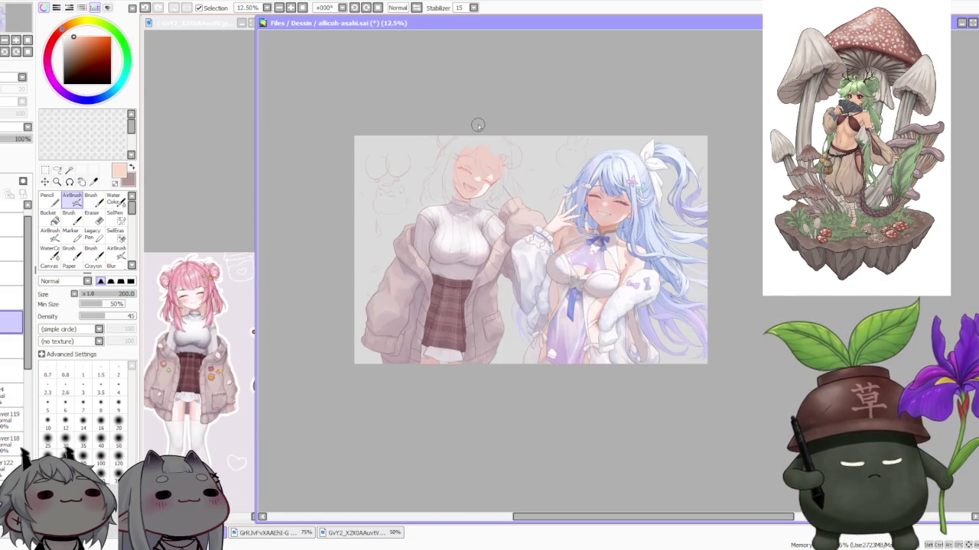
scroll(478, 130, up, 1)
scroll(508, 172, up, 1)
scroll(510, 178, down, 1)
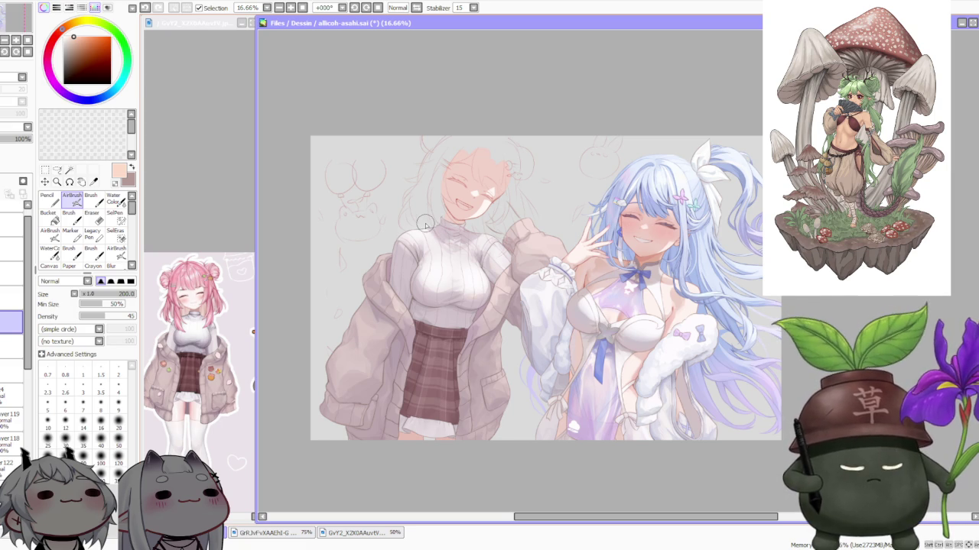
scroll(15, 344, up, 3)
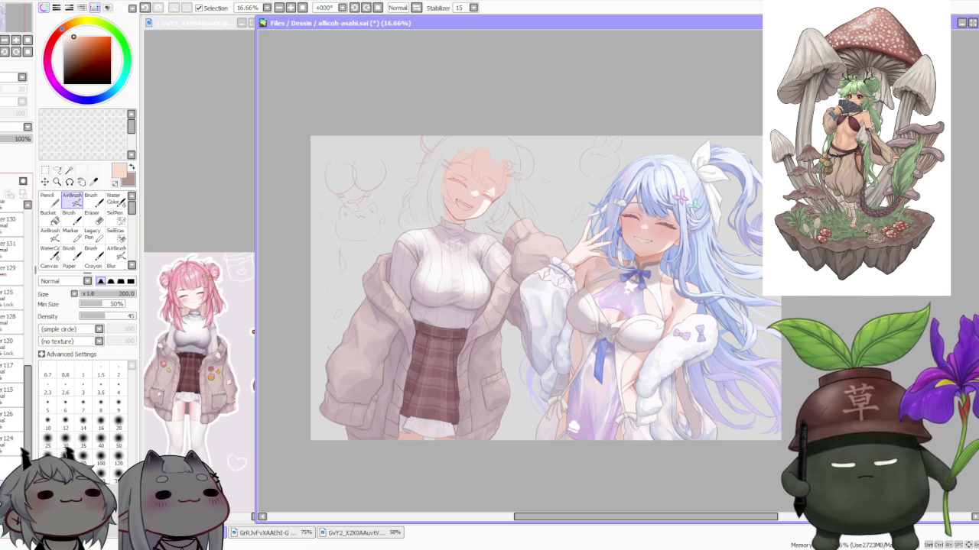
click(6, 252)
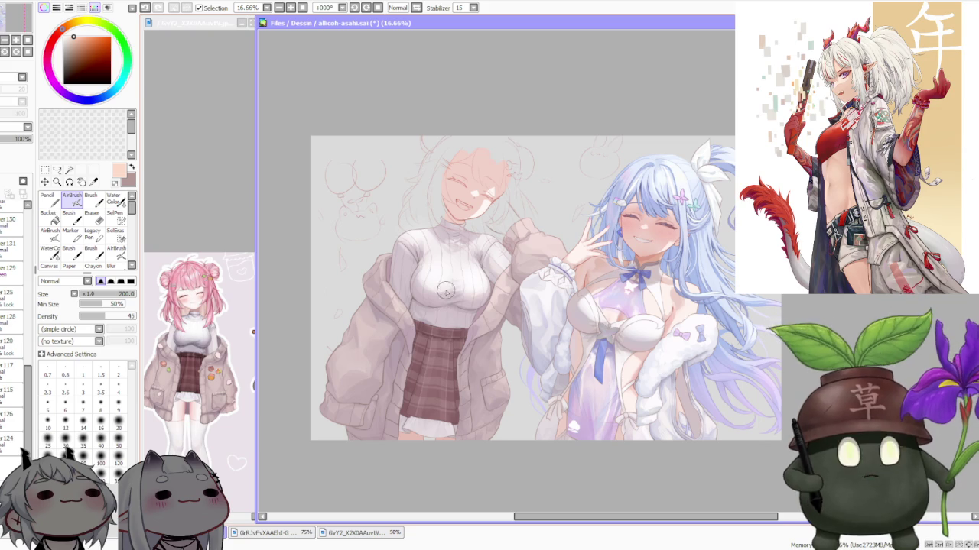
- Check several layers to find the one holding the face drawing
scroll(474, 138, up, 1)
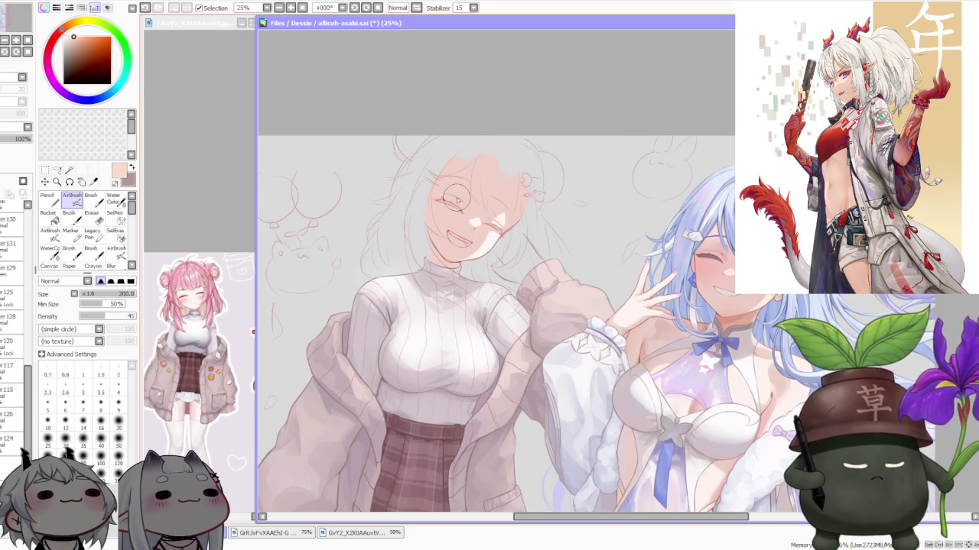
scroll(401, 195, down, 1)
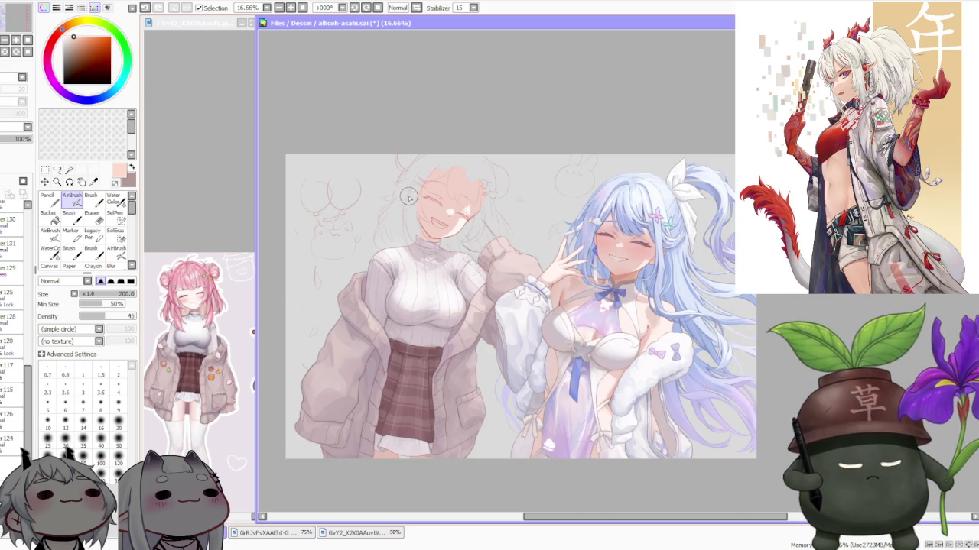
scroll(434, 182, up, 1)
scroll(441, 185, down, 1)
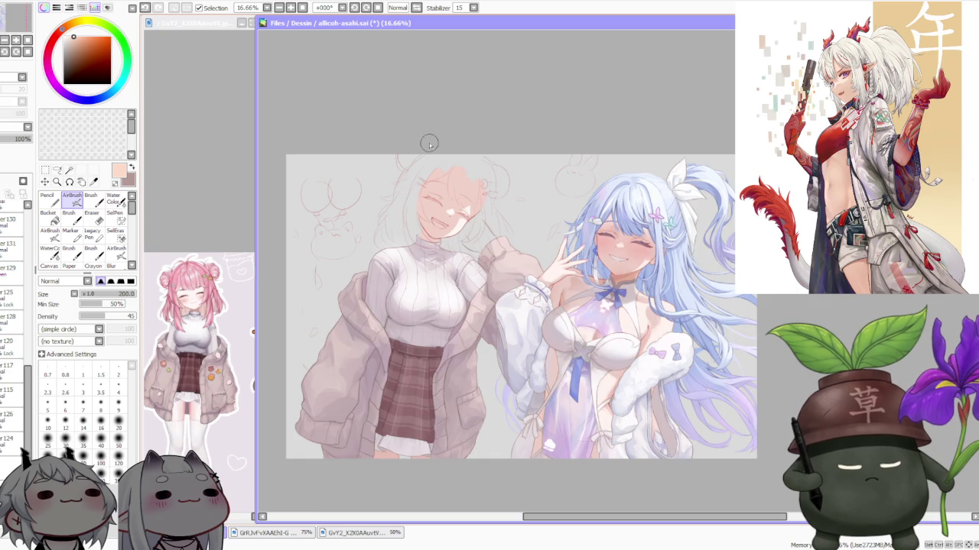
scroll(428, 142, up, 2)
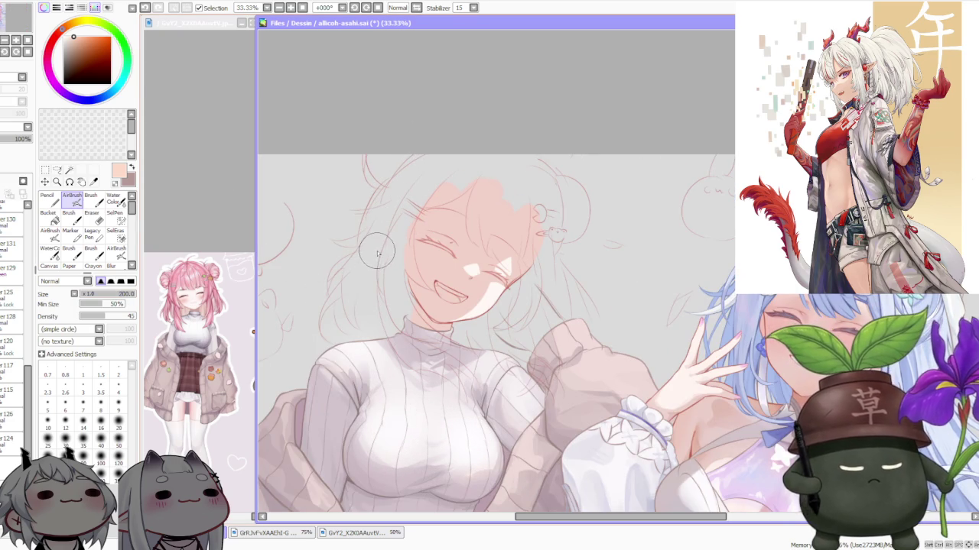
scroll(29, 279, down, 3)
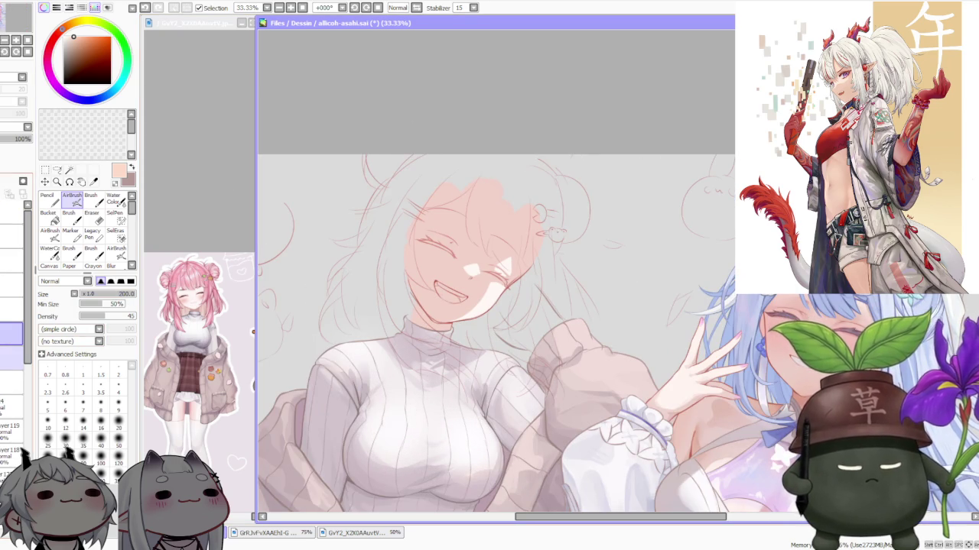
scroll(15, 344, down, 3)
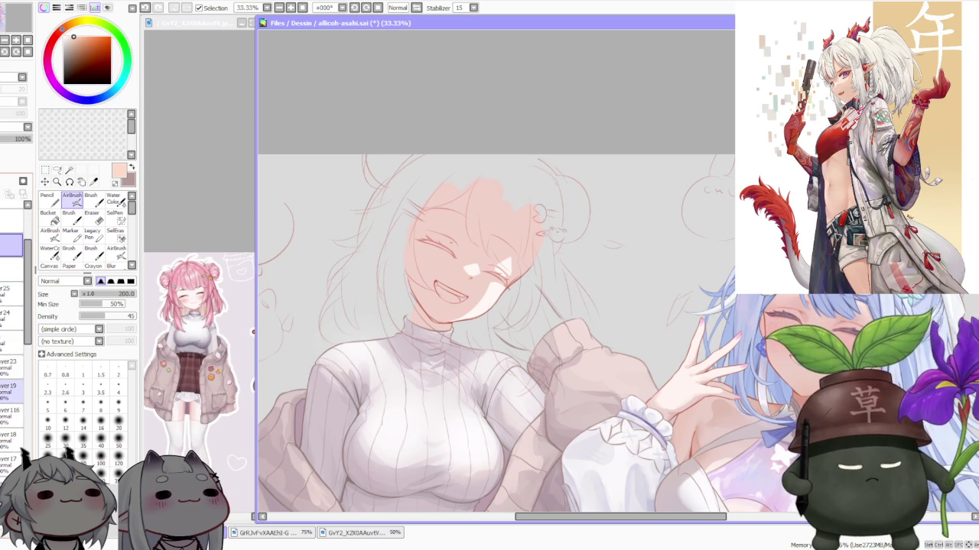
click(9, 411)
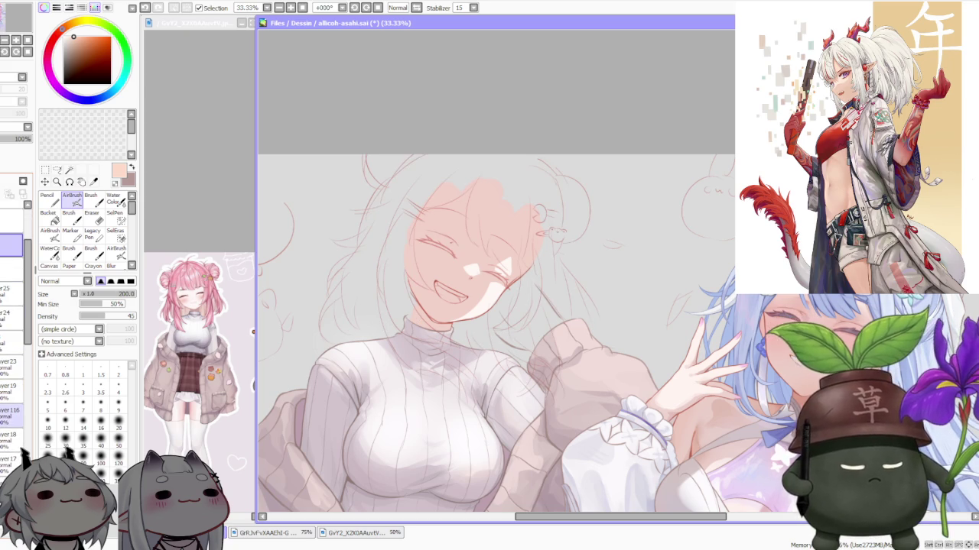
click(9, 435)
click(9, 461)
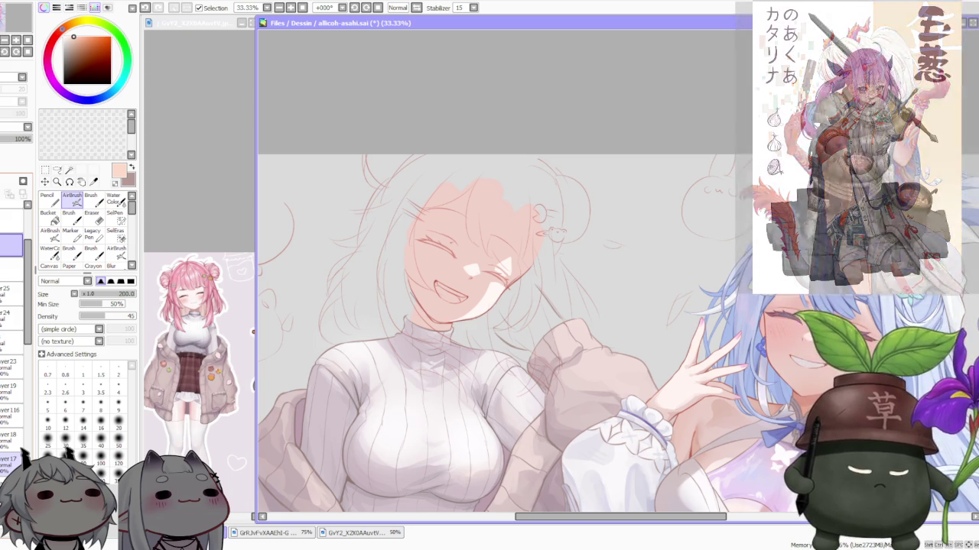
scroll(659, 165, down, 1)
scroll(594, 164, up, 2)
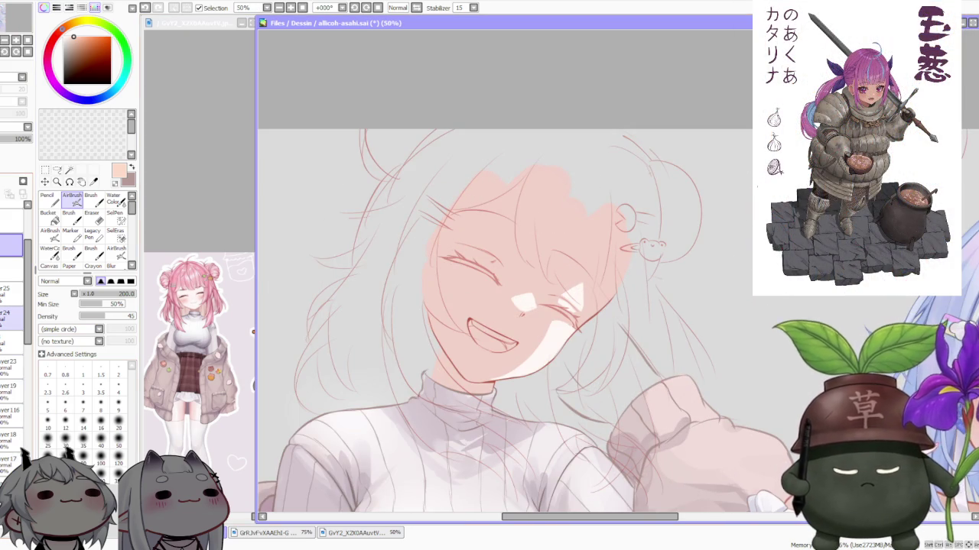
scroll(21, 327, down, 3)
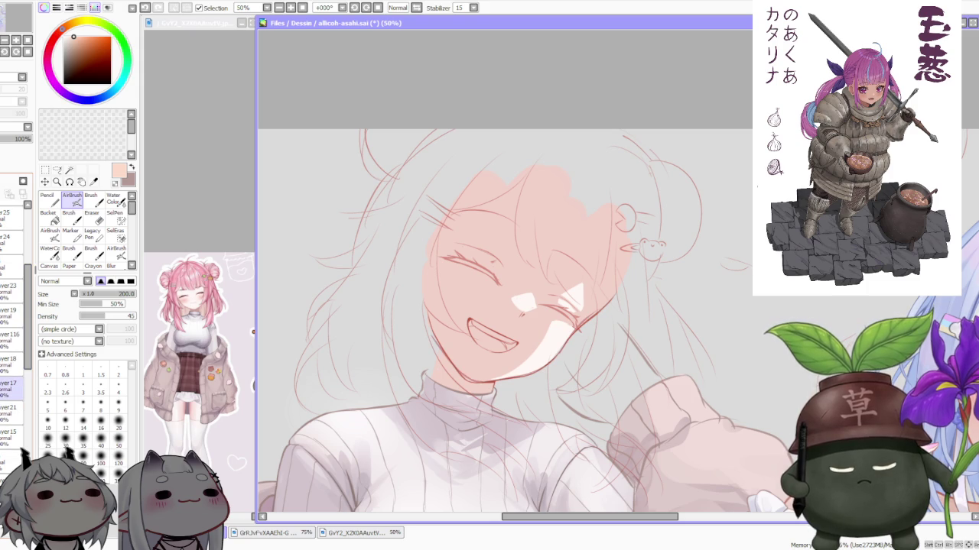
scroll(23, 328, up, 3)
scroll(23, 367, up, 3)
scroll(23, 405, up, 2)
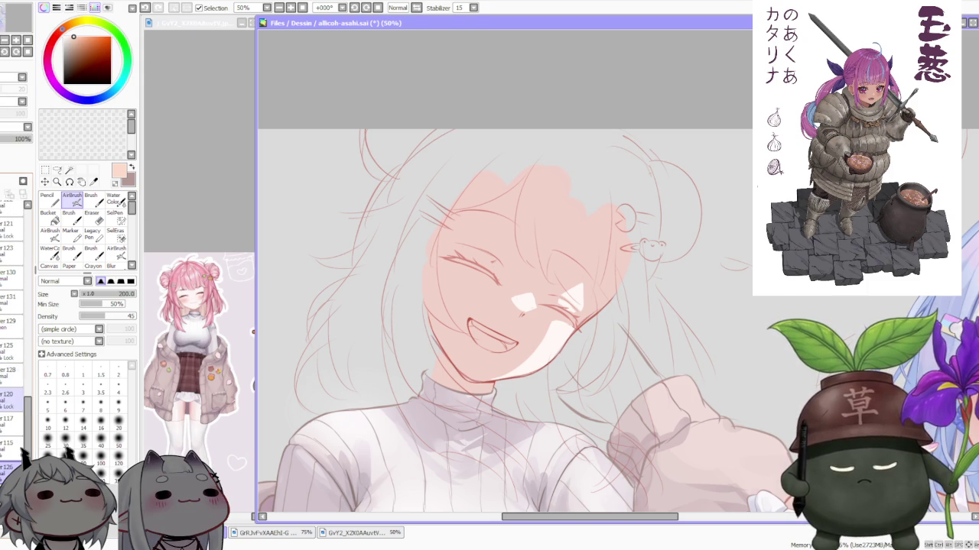
scroll(16, 344, up, 2)
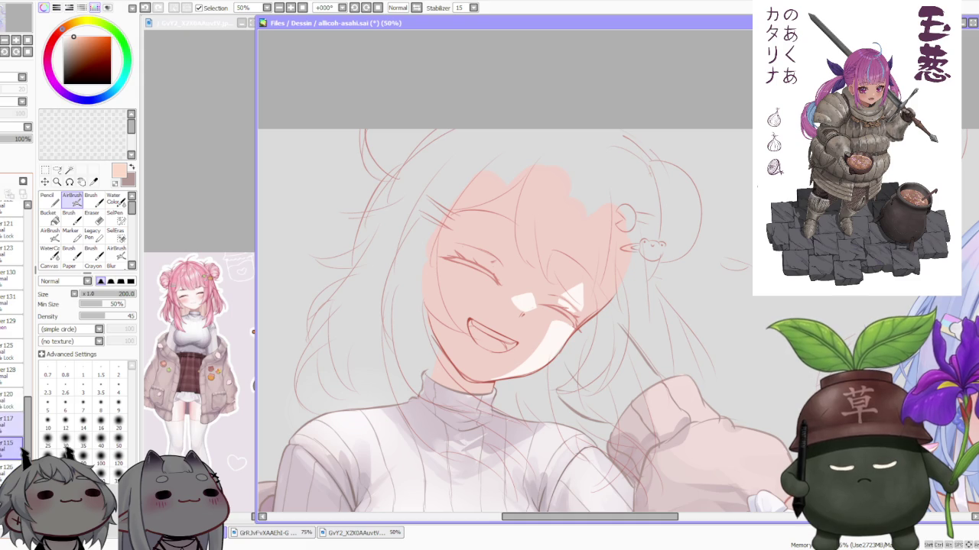
- Select layer 117 and start a Free Deform on the face with the Selection tool
click(11, 419)
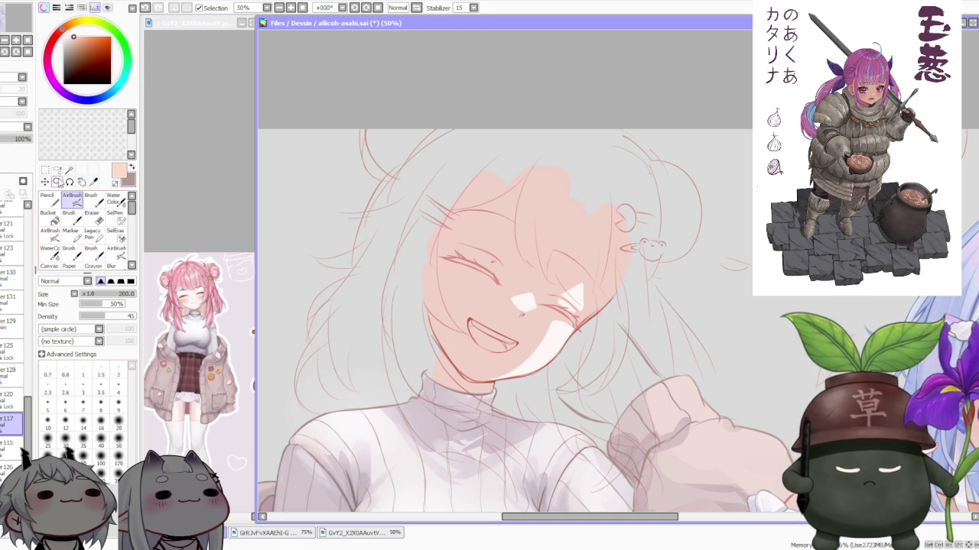
click(45, 170)
click(42, 333)
scroll(321, 374, up, 1)
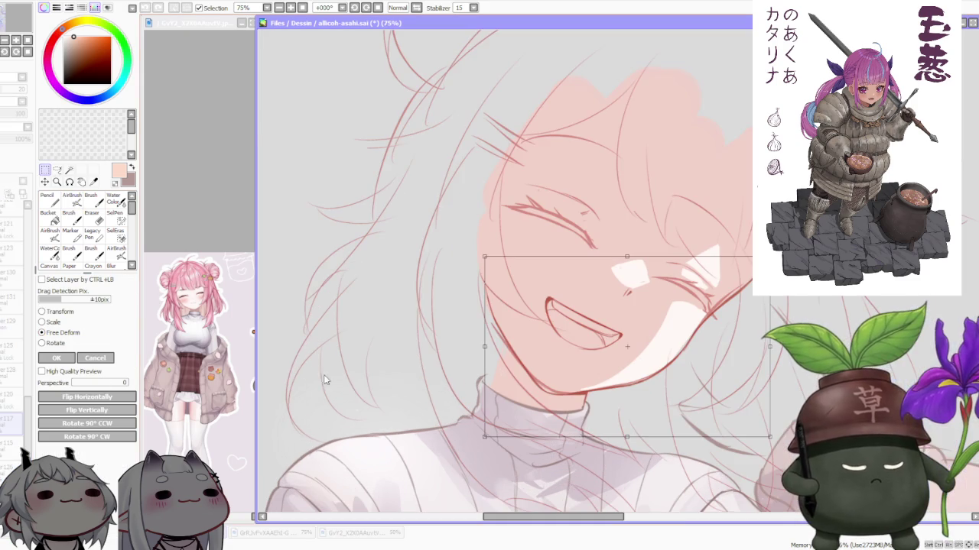
- Widen the face's upper-left corner, narrow both lower corners, and apply the deform
drag(484, 258, 477, 258)
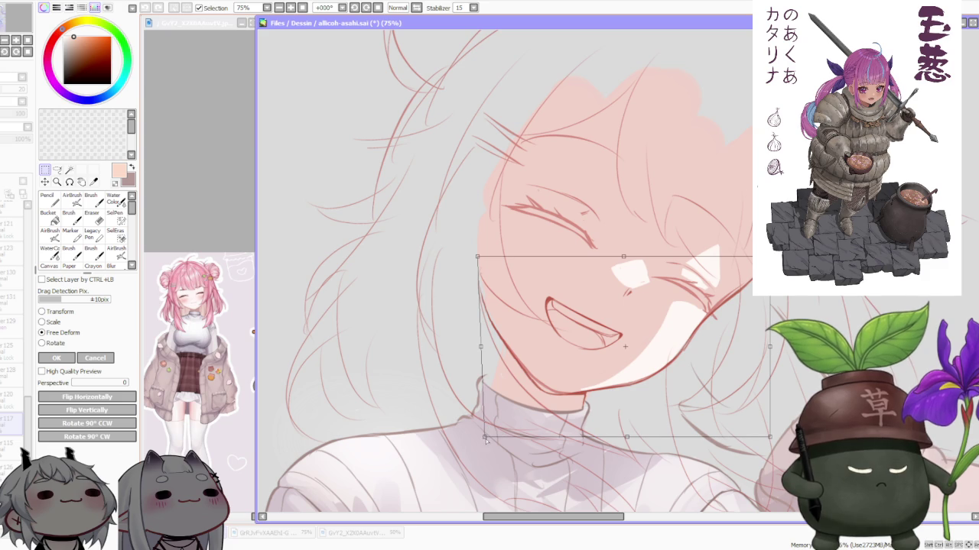
drag(485, 439, 491, 435)
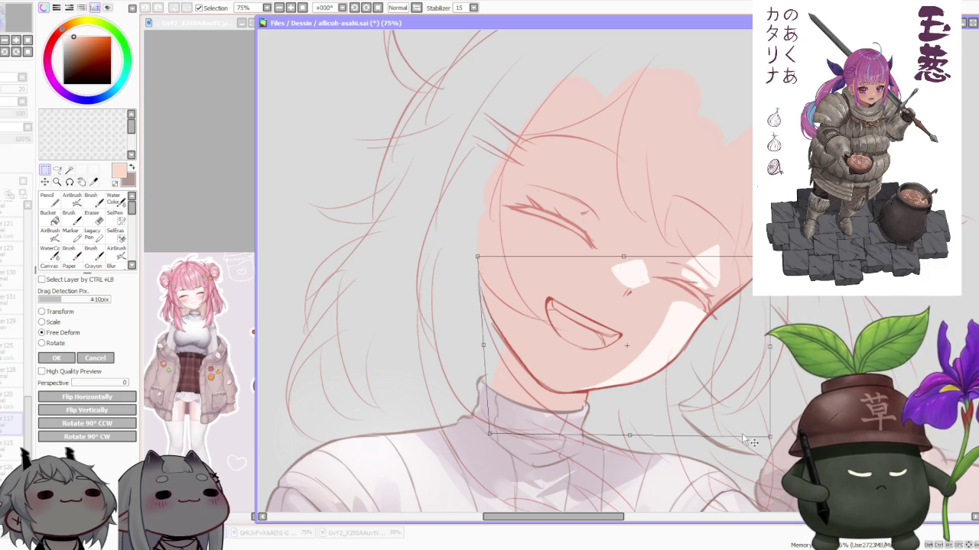
drag(769, 436, 759, 436)
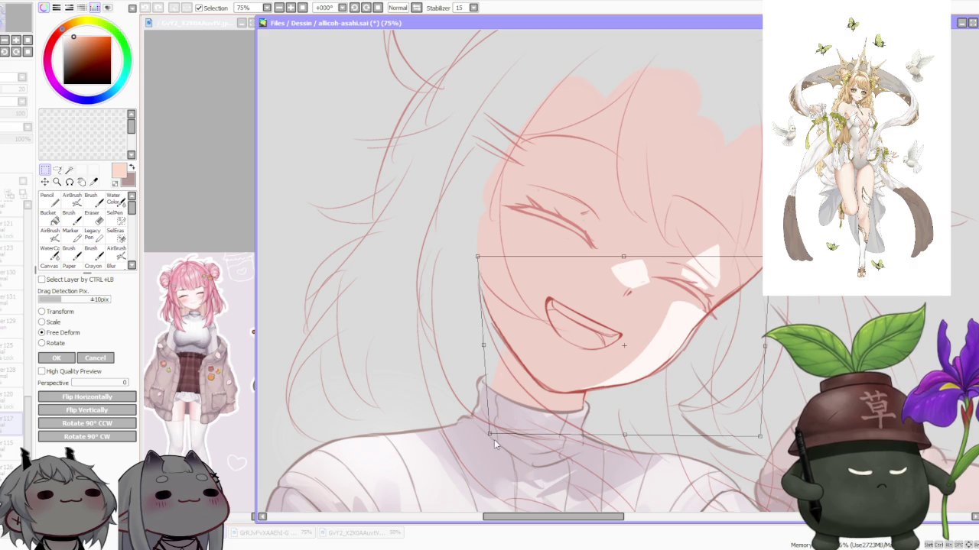
drag(490, 435, 493, 435)
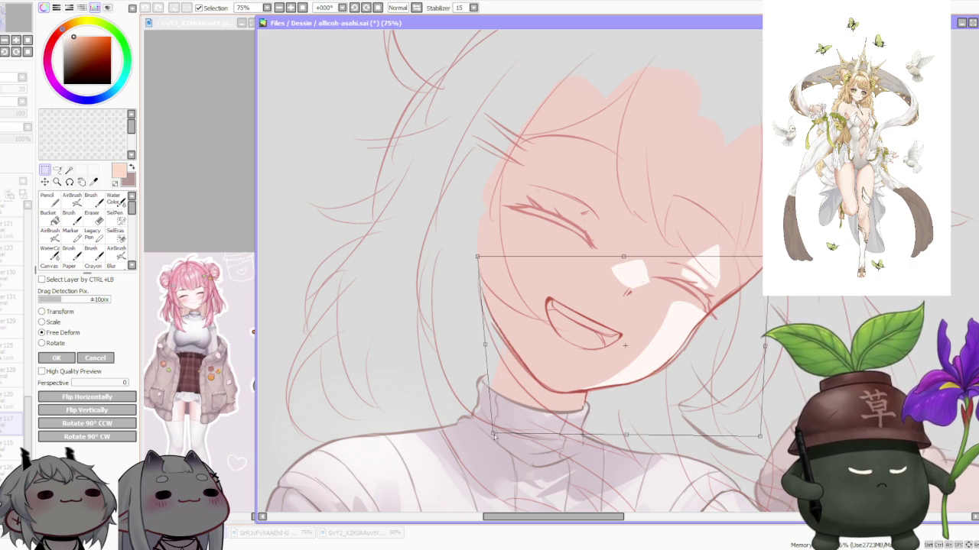
drag(477, 259, 475, 258)
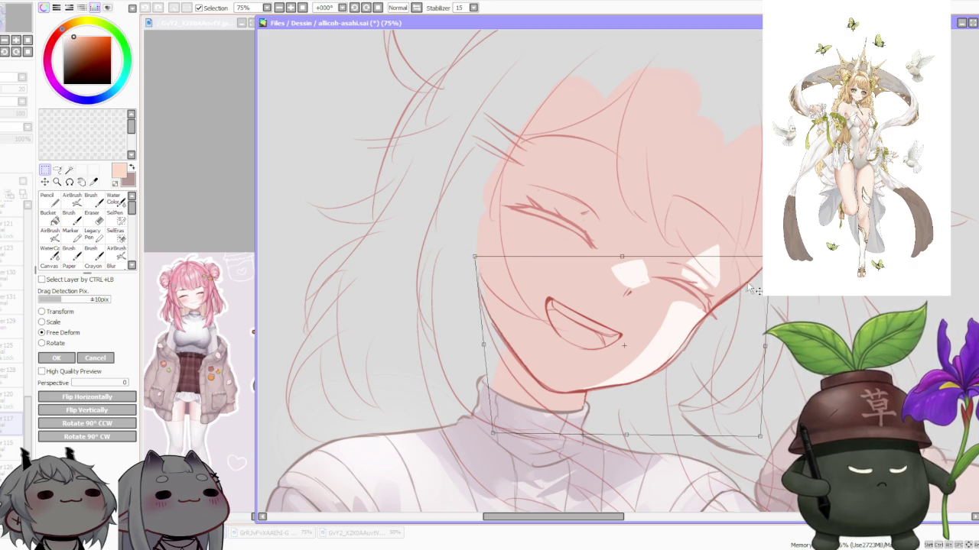
drag(759, 437, 760, 438)
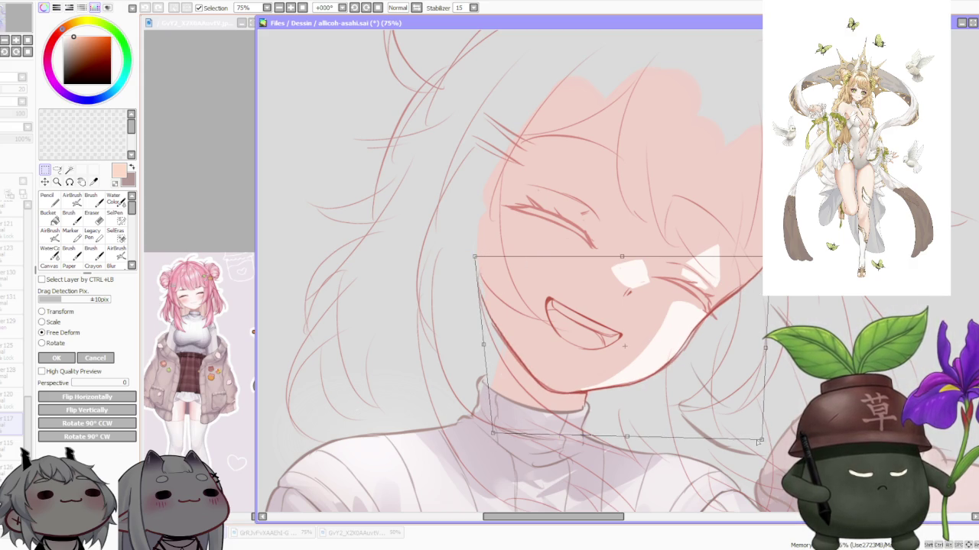
scroll(597, 359, down, 1)
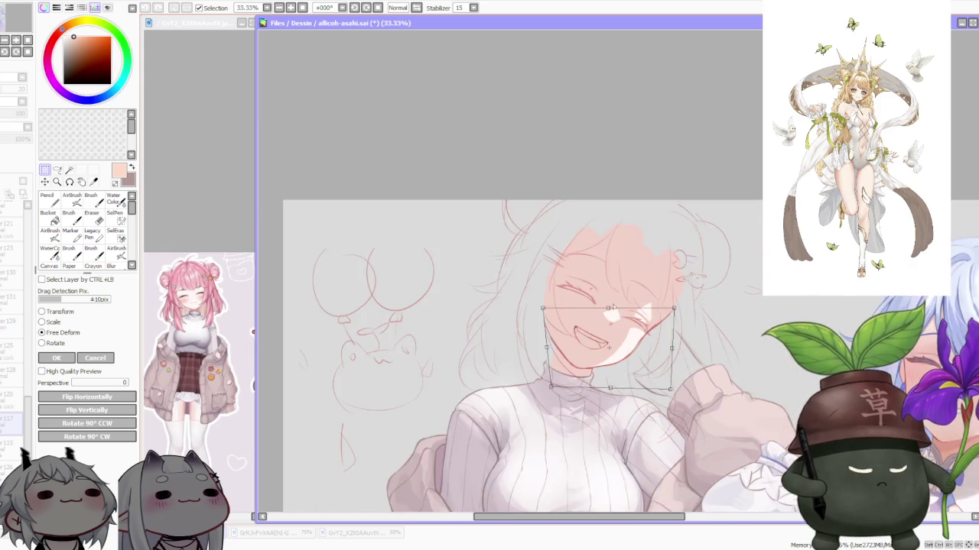
scroll(597, 360, down, 1)
scroll(597, 359, up, 1)
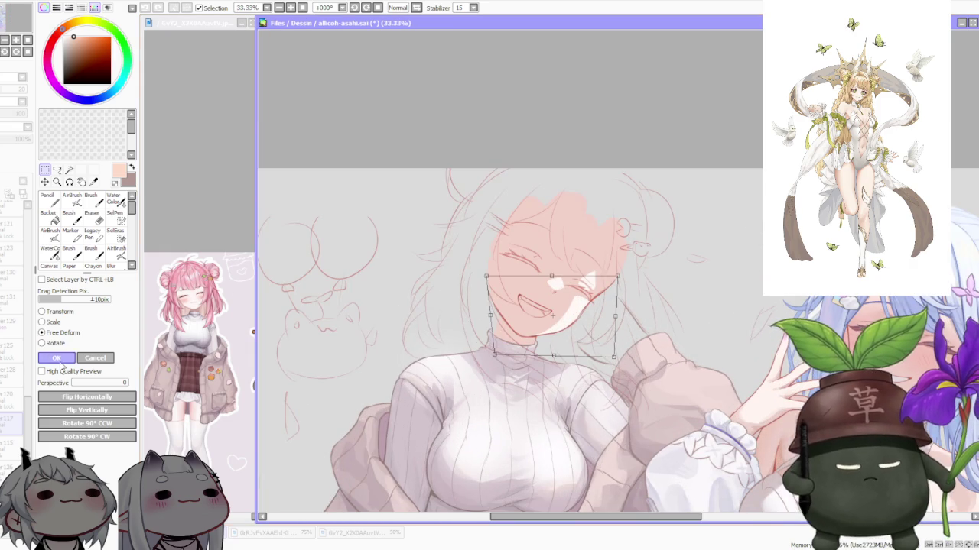
key(Return)
- Switch to the Brush at size 50 and sample the red line colour to redraw the chin
scroll(575, 285, up, 2)
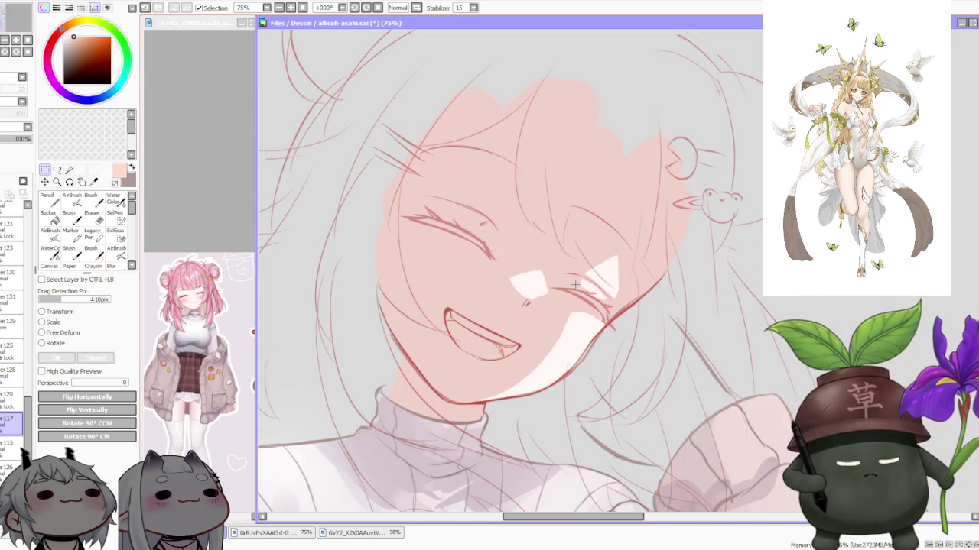
key(b)
key(bracketleft)
key(bracketleft)
key(bracketleft)
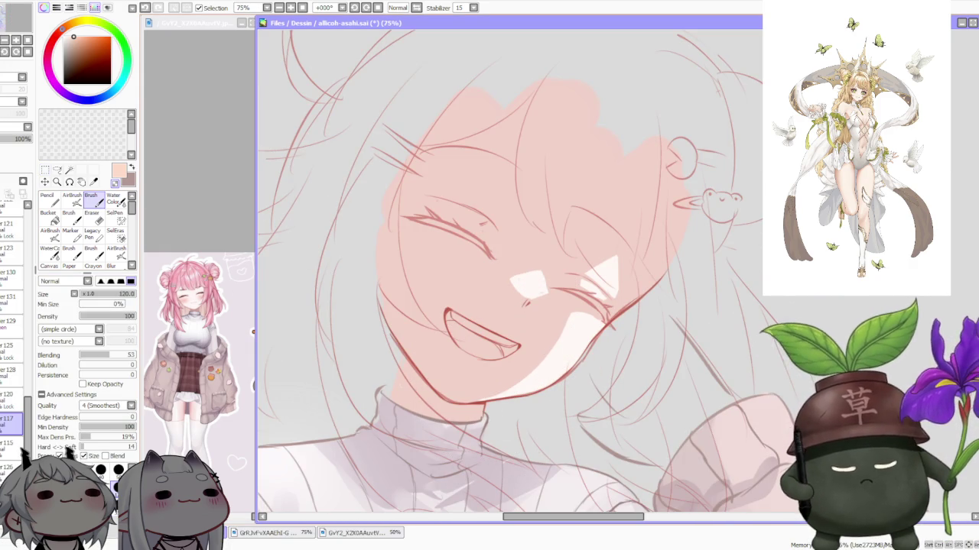
scroll(481, 397, up, 1)
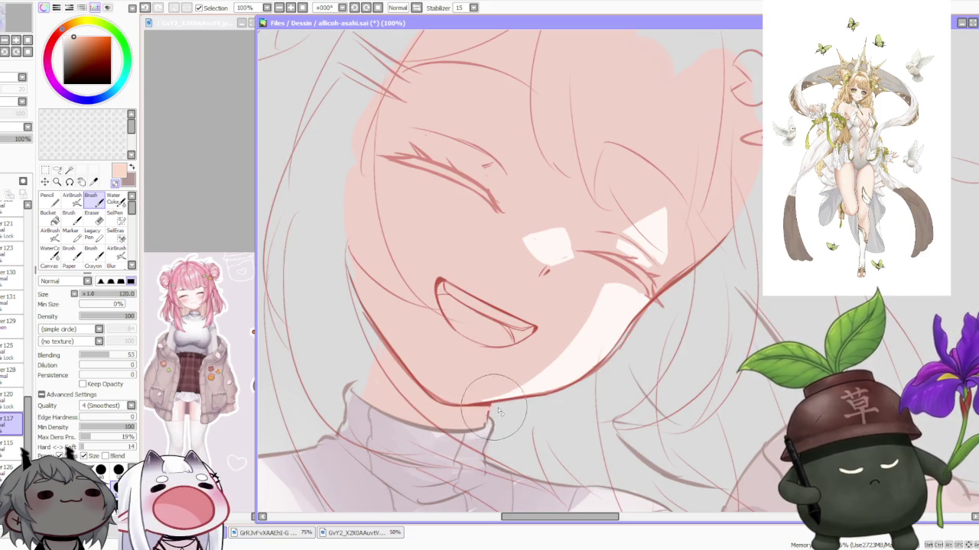
scroll(482, 412, up, 2)
alt+click(495, 410)
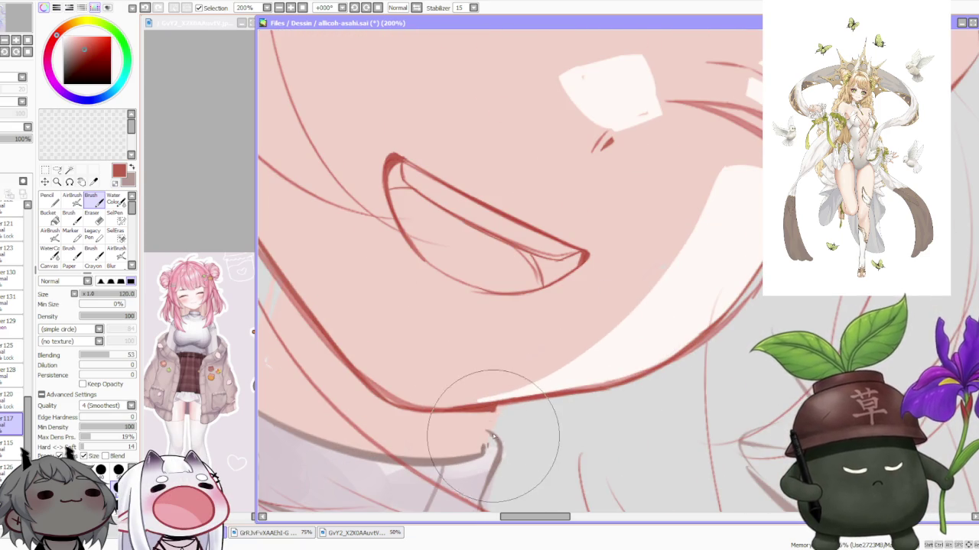
key(bracketleft)
key(bracketleft)
key(bracketleft)
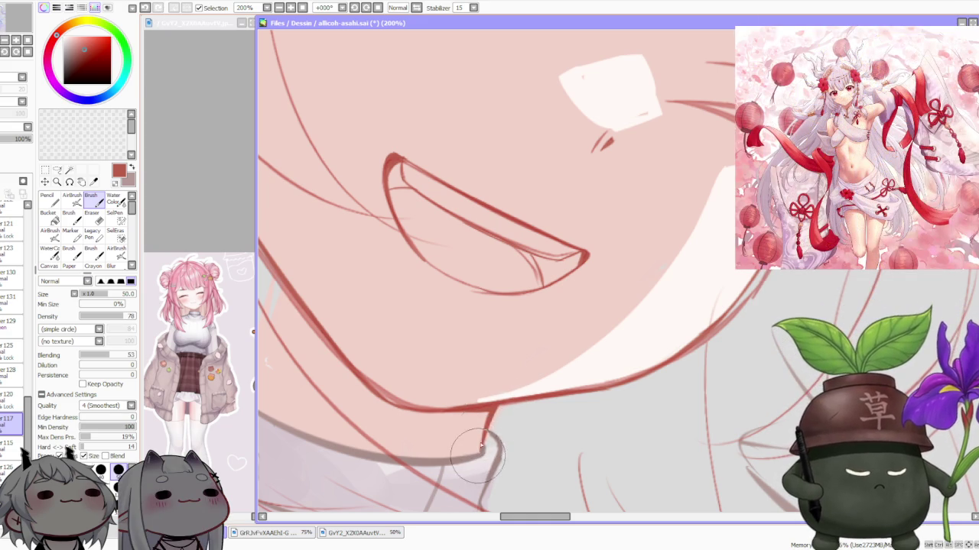
scroll(495, 413, down, 4)
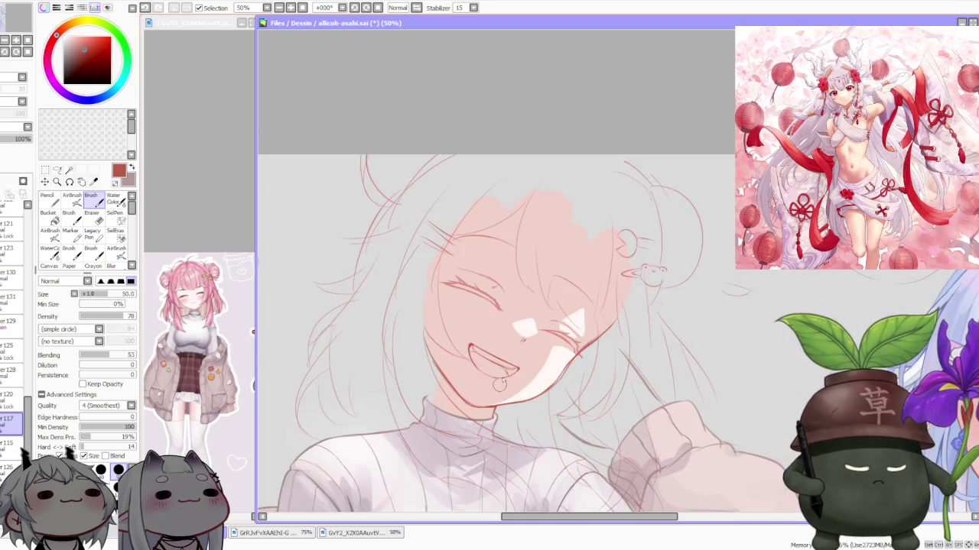
scroll(528, 336, down, 3)
scroll(551, 291, down, 1)
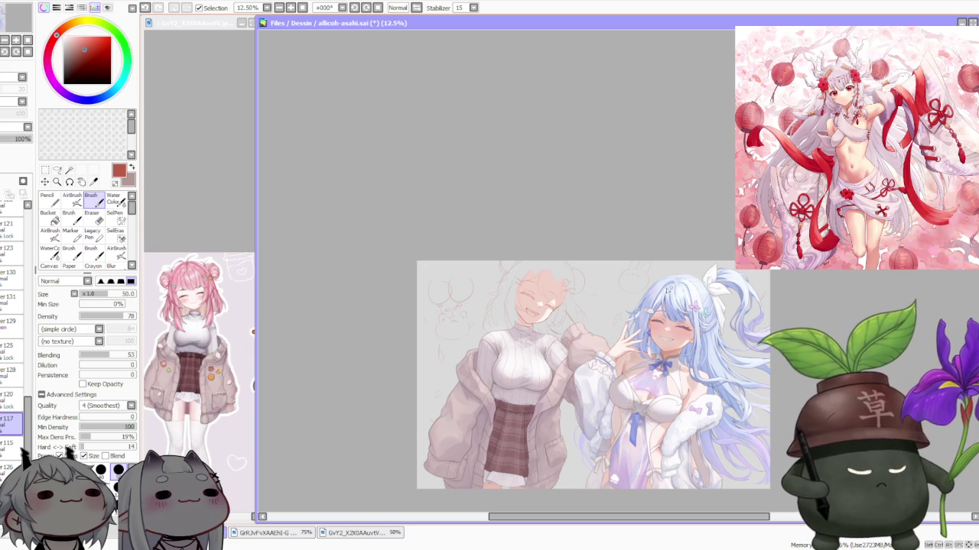
scroll(552, 284, up, 1)
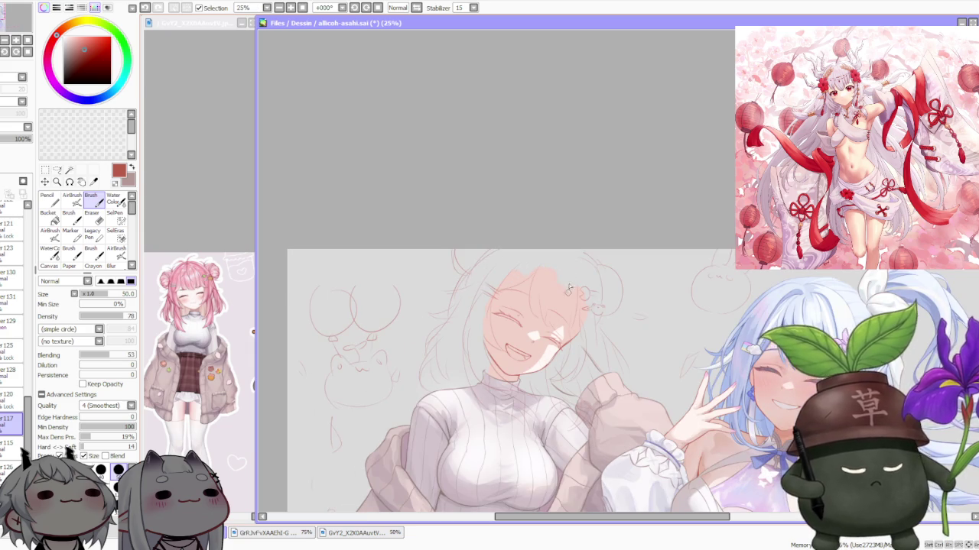
scroll(15, 344, up, 5)
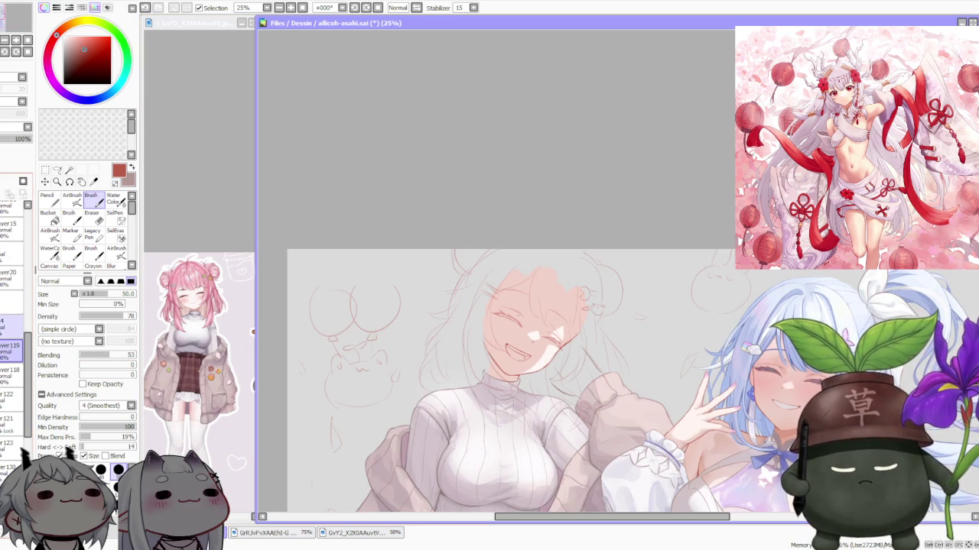
click(10, 370)
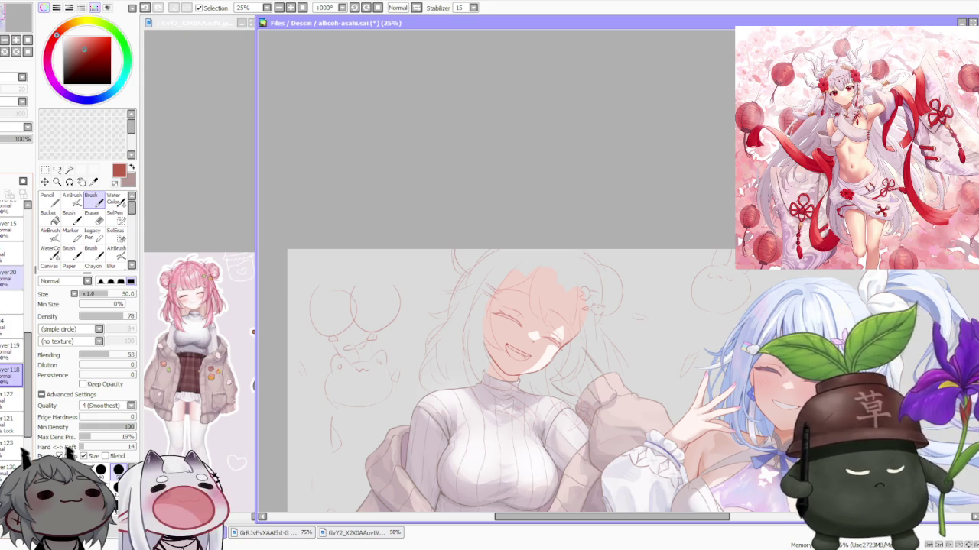
scroll(492, 227, down, 1)
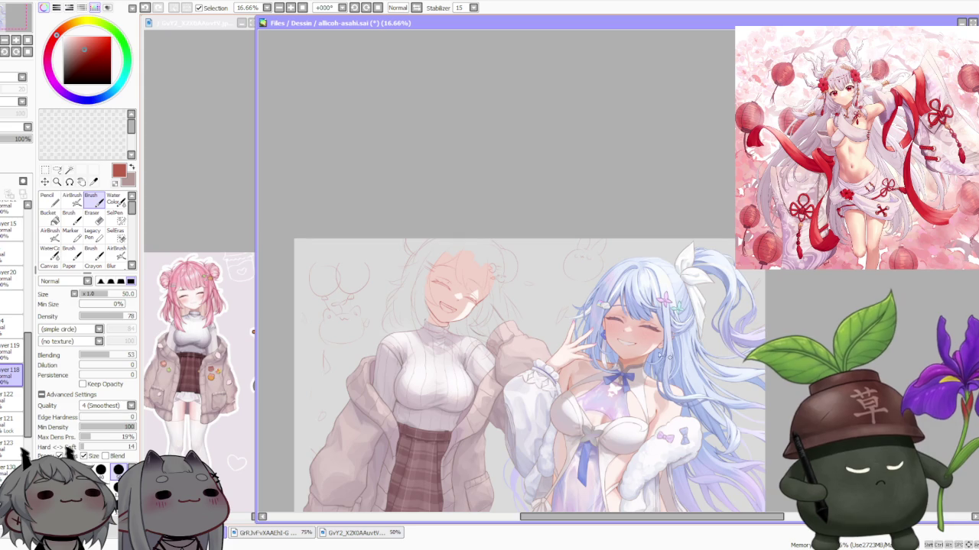
scroll(649, 350, up, 4)
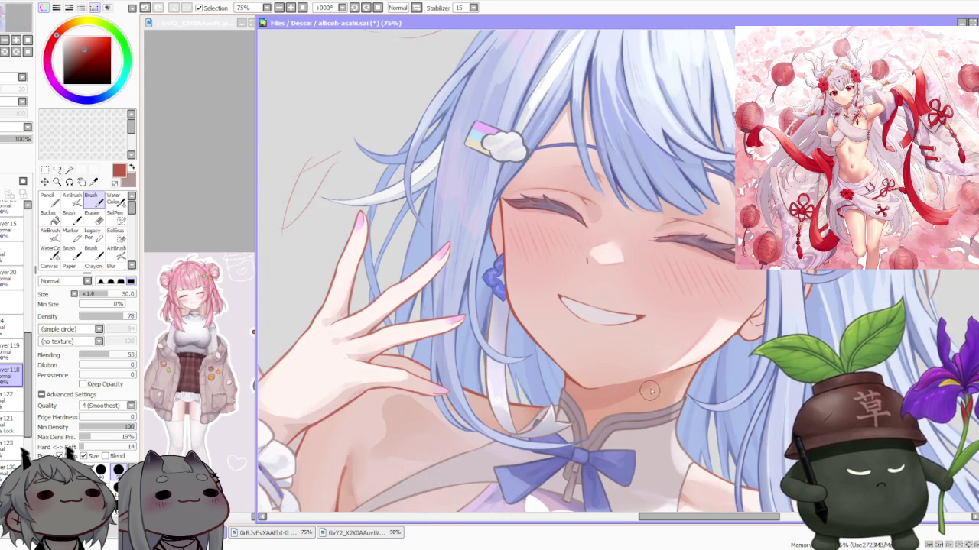
scroll(650, 393, down, 1)
scroll(641, 334, down, 3)
scroll(627, 291, down, 1)
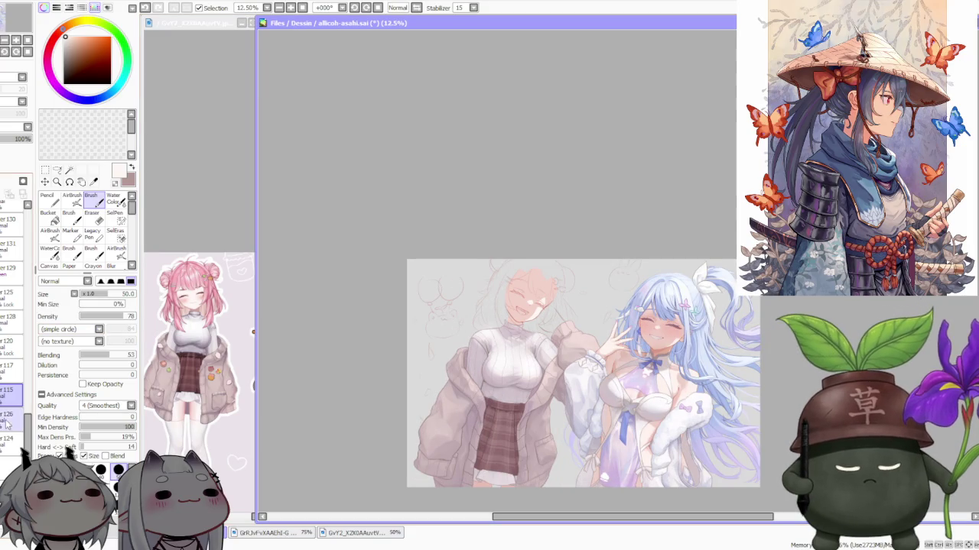
- Browse the Layer panel and select a couple of different layers
scroll(12, 238, down, 5)
scroll(11, 239, down, 5)
scroll(12, 239, down, 3)
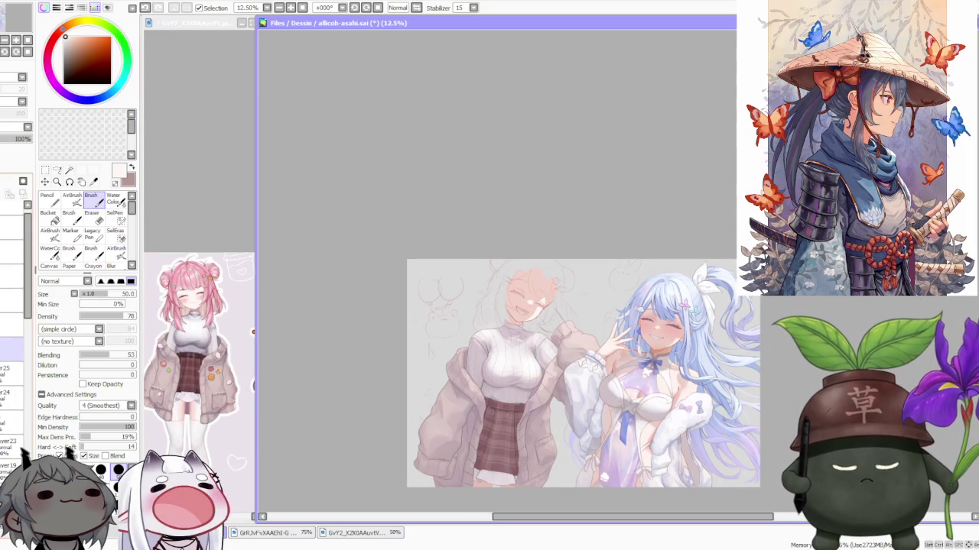
click(11, 303)
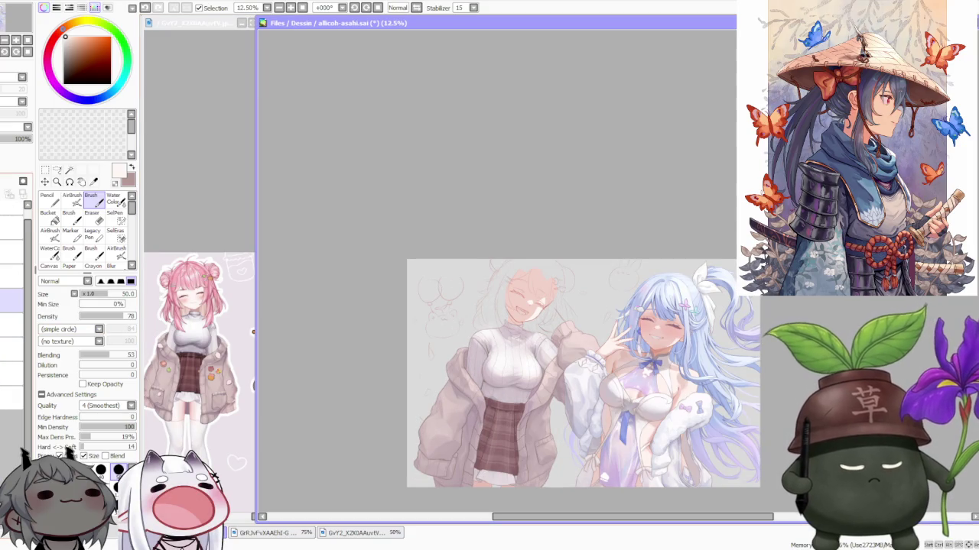
scroll(9, 367, up, 2)
scroll(9, 367, up, 2)
scroll(9, 367, up, 3)
scroll(8, 367, up, 2)
scroll(8, 367, up, 2)
scroll(7, 368, up, 2)
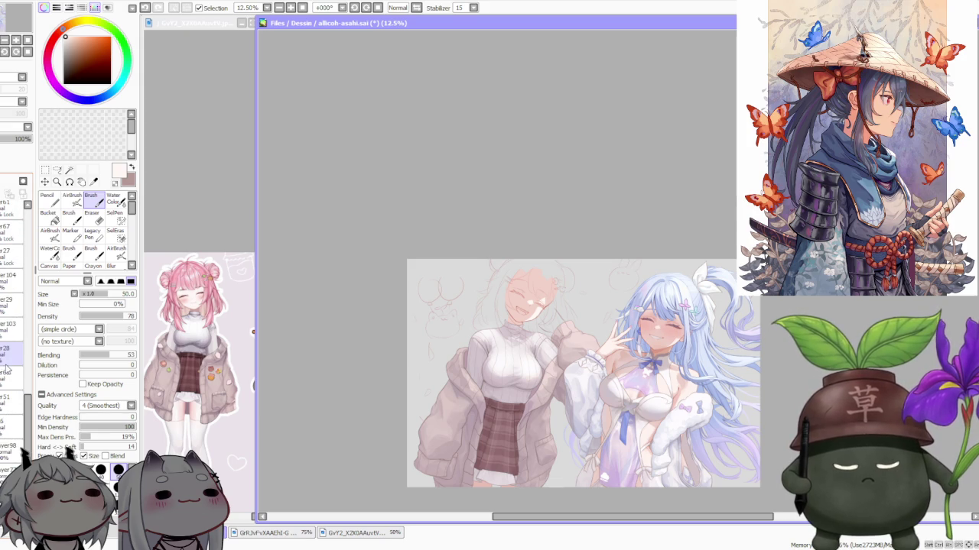
click(9, 302)
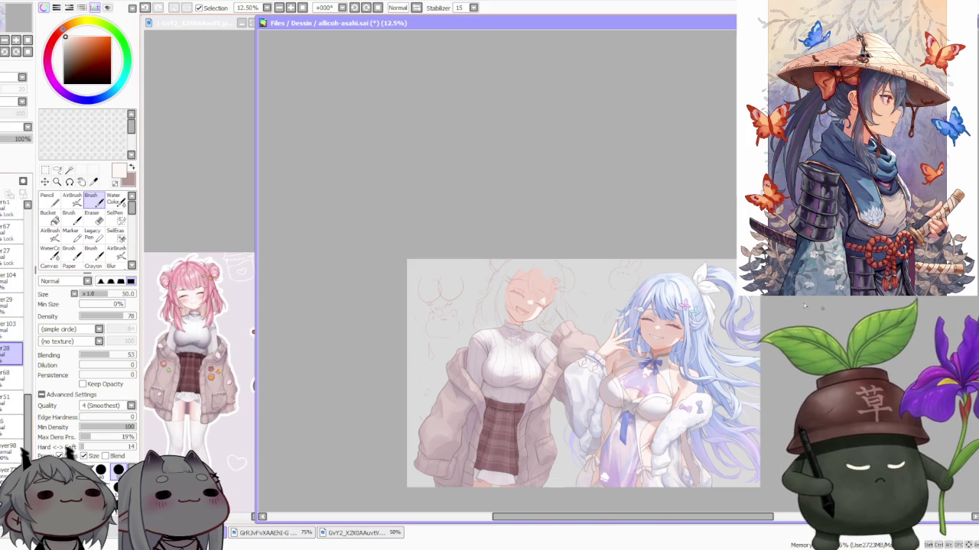
- Switch to the Pencil tool at size 500 for hard-edged drawing
scroll(653, 321, up, 3)
scroll(654, 321, up, 2)
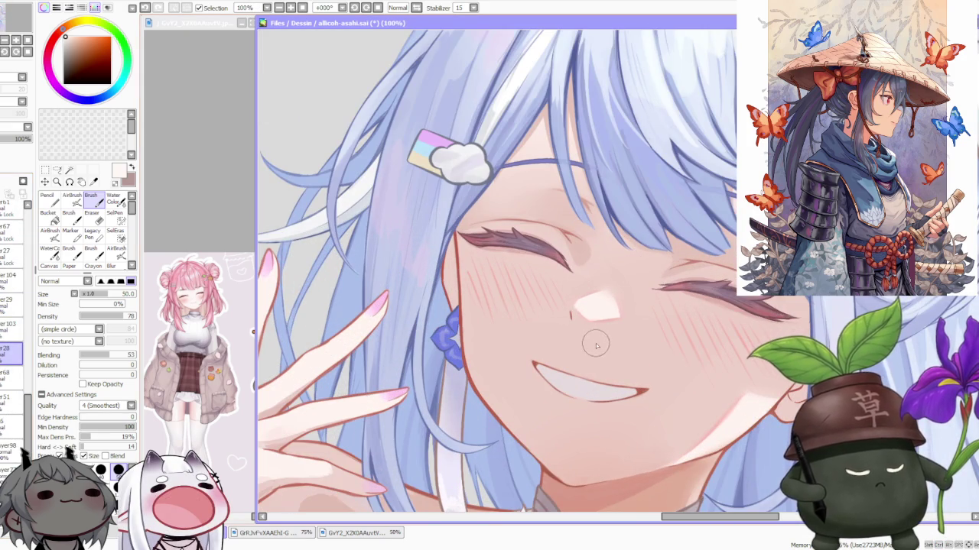
scroll(617, 290, down, 2)
scroll(548, 286, down, 2)
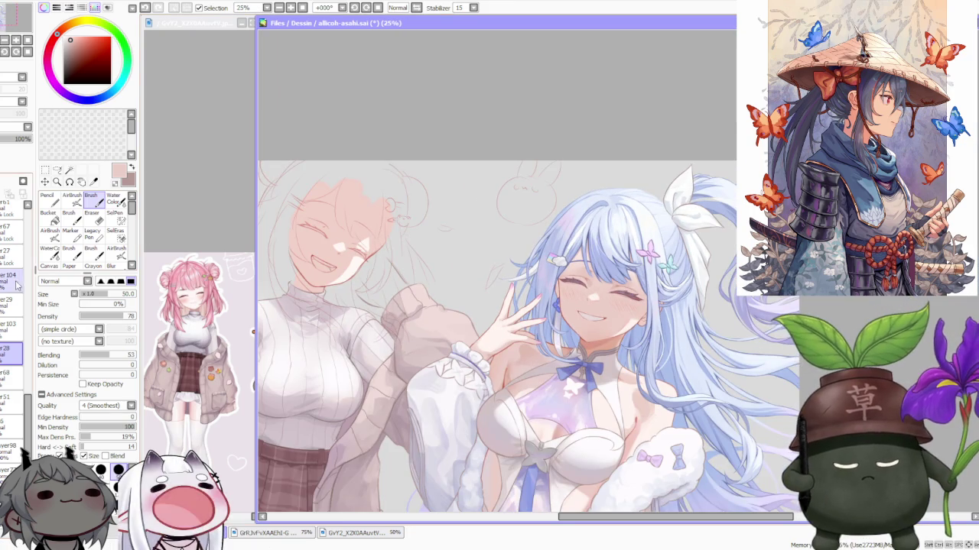
scroll(478, 180, down, 1)
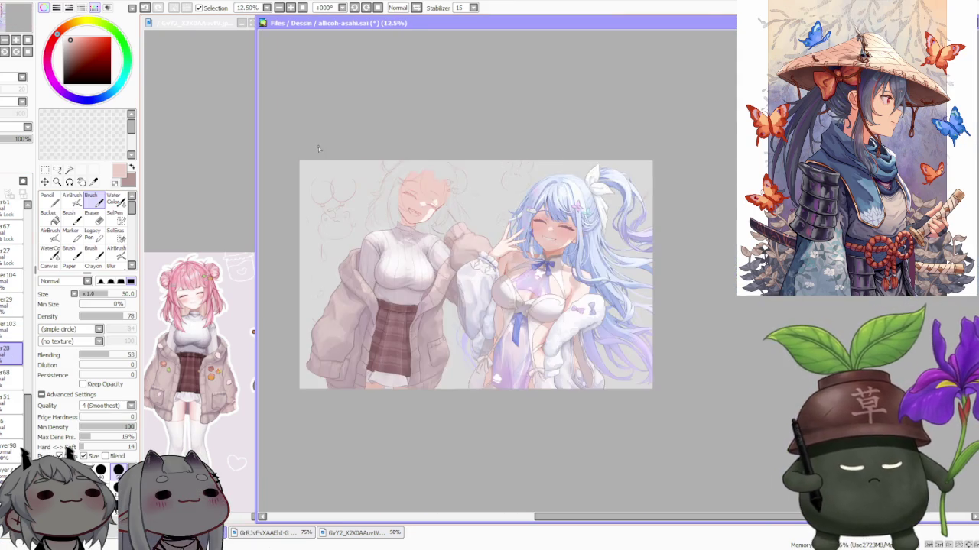
scroll(23, 367, down, 3)
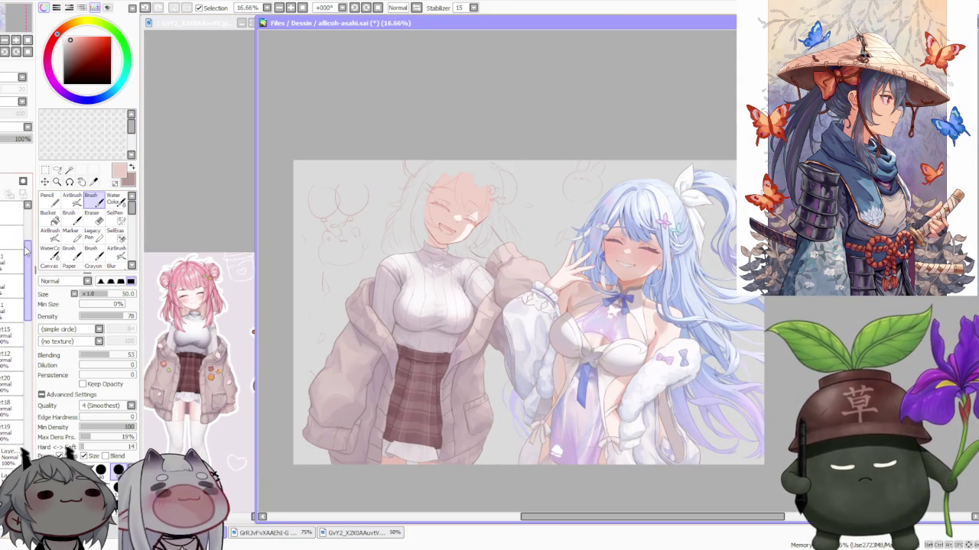
scroll(23, 344, down, 2)
scroll(23, 359, down, 2)
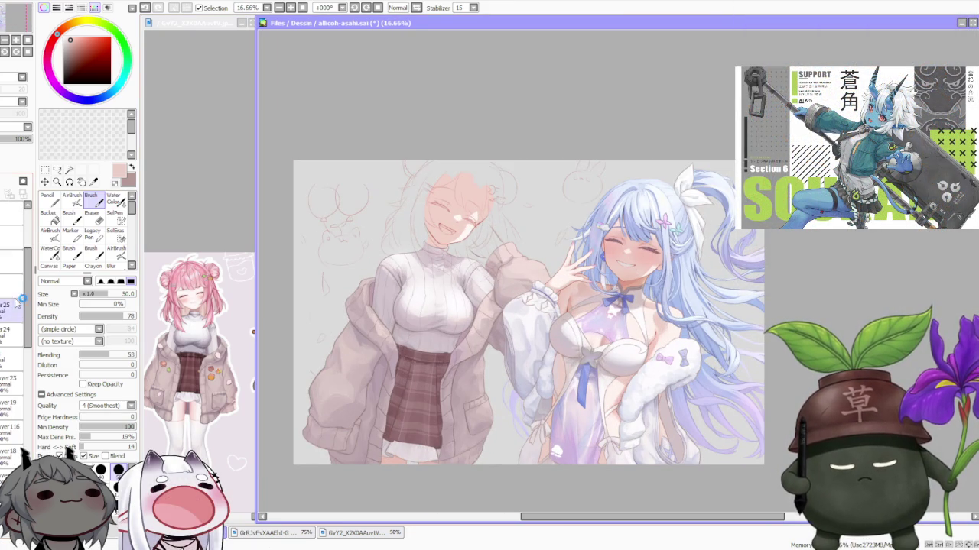
scroll(31, 416, down, 3)
scroll(30, 417, down, 3)
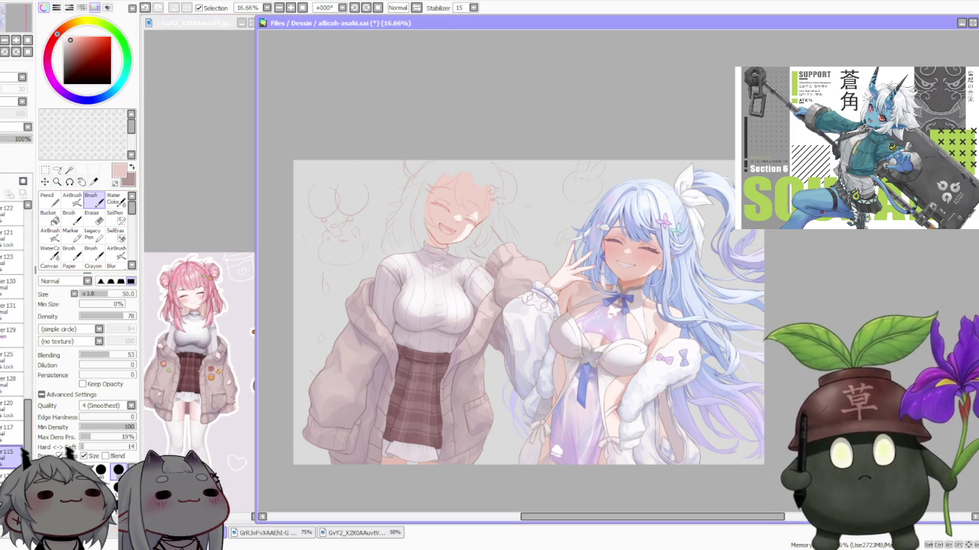
click(48, 199)
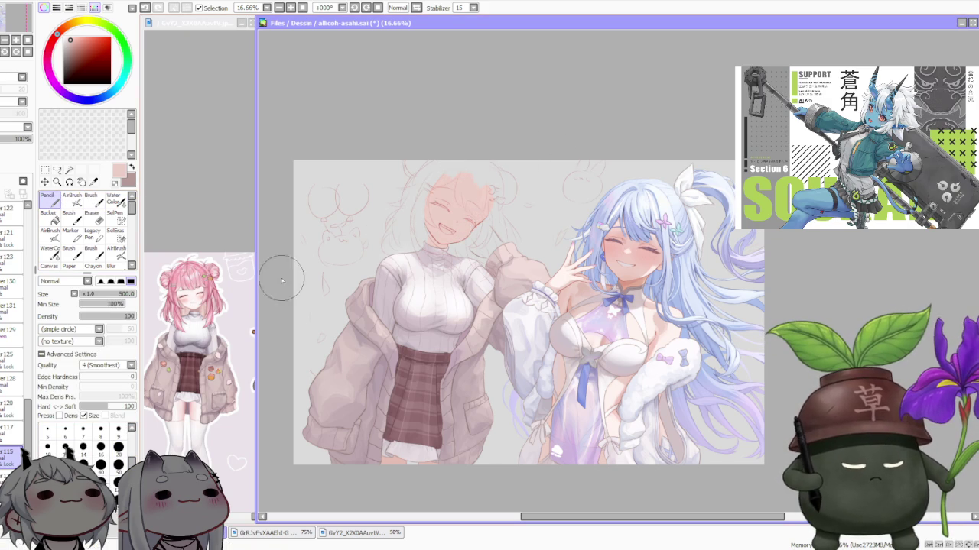
- Pick a lighter pink and return to the Brush at size 550, density 78
scroll(466, 149, up, 3)
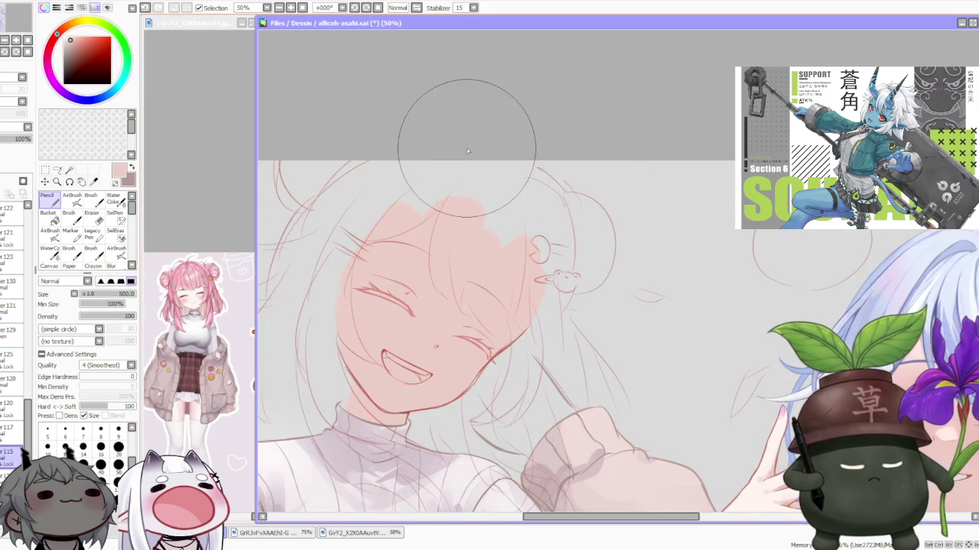
scroll(466, 149, down, 1)
scroll(467, 149, down, 1)
scroll(458, 160, up, 1)
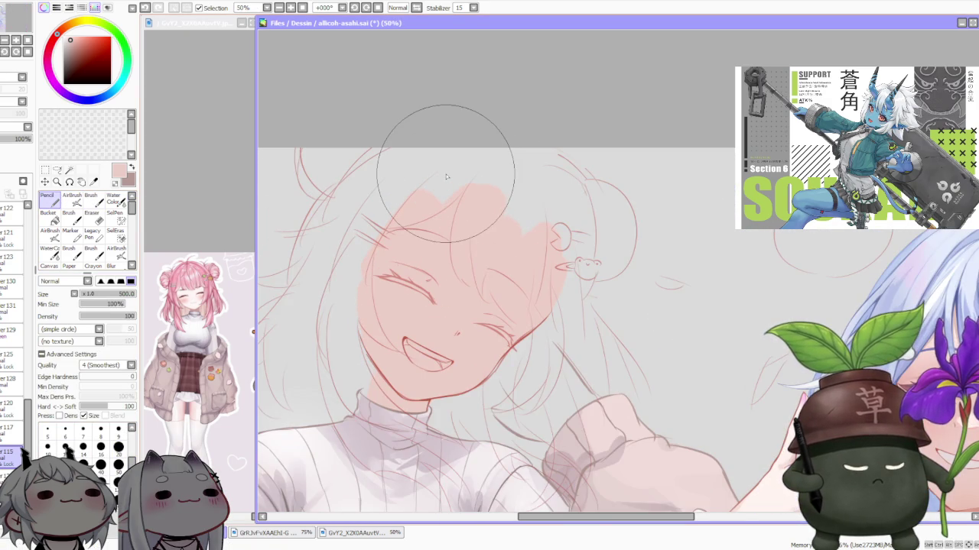
scroll(446, 176, down, 1)
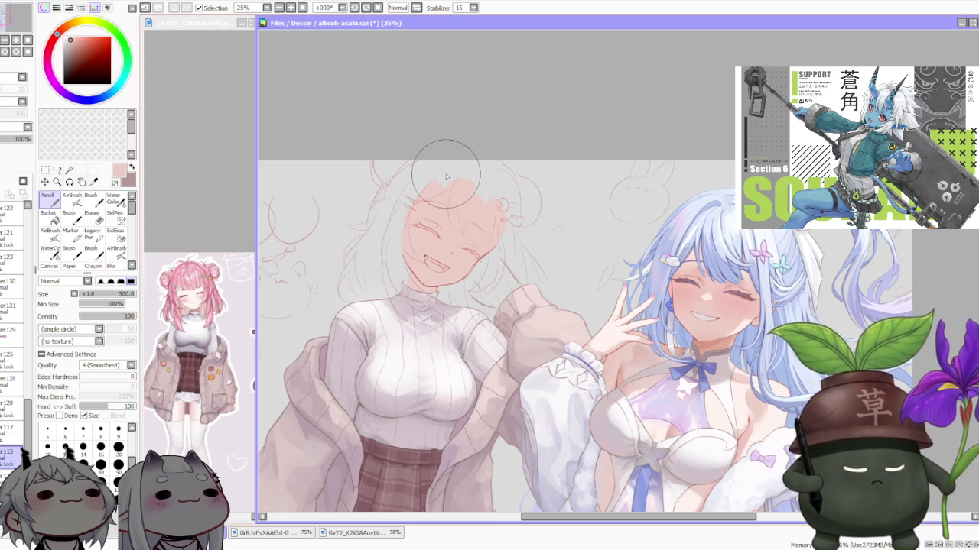
scroll(447, 177, down, 1)
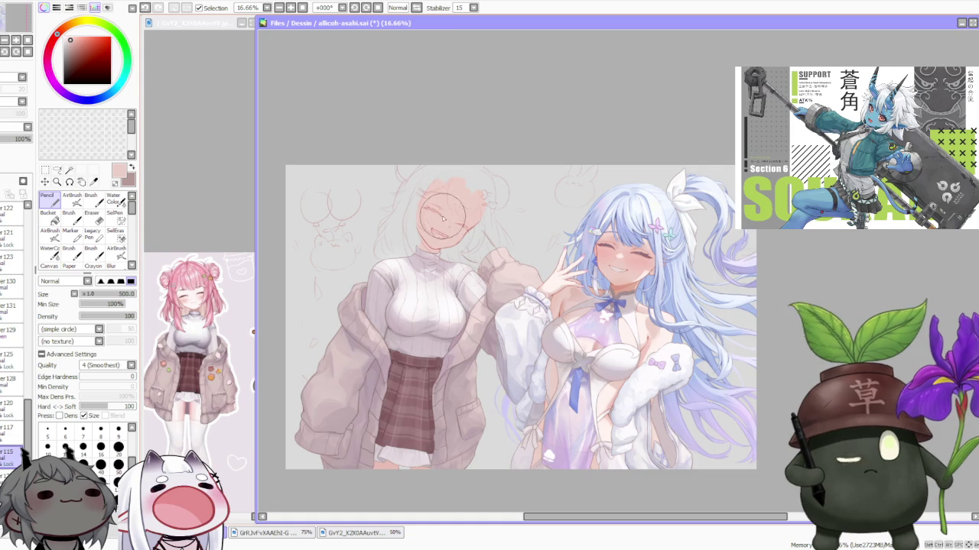
scroll(424, 206, up, 2)
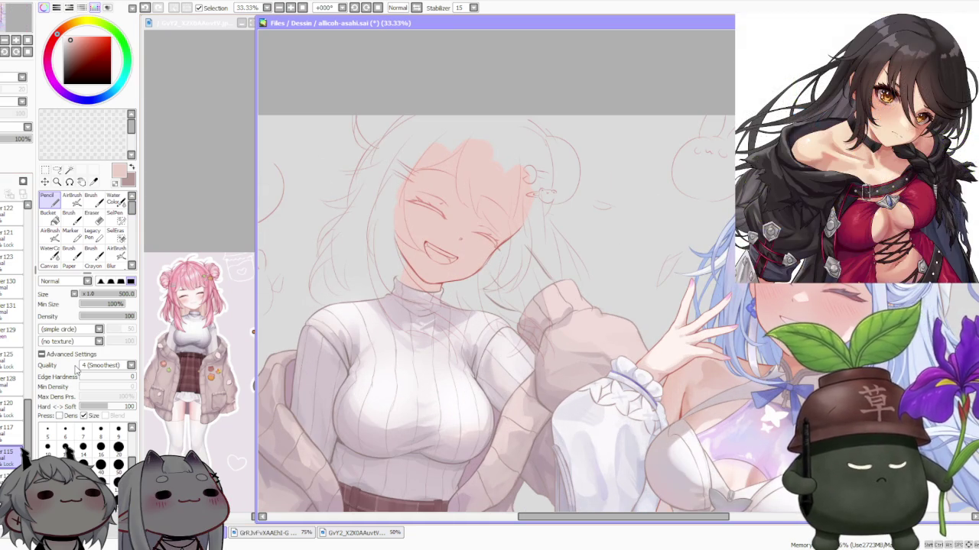
alt+click(764, 348)
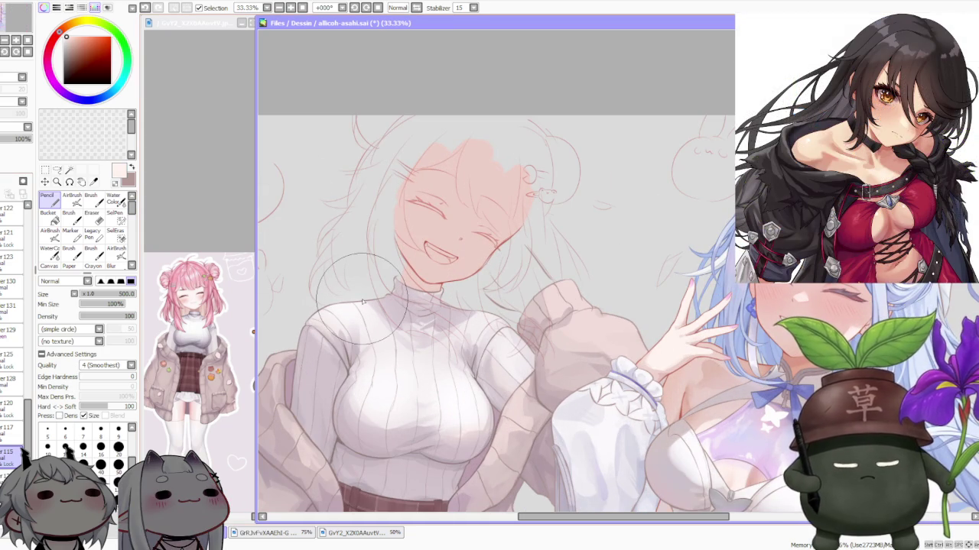
click(91, 199)
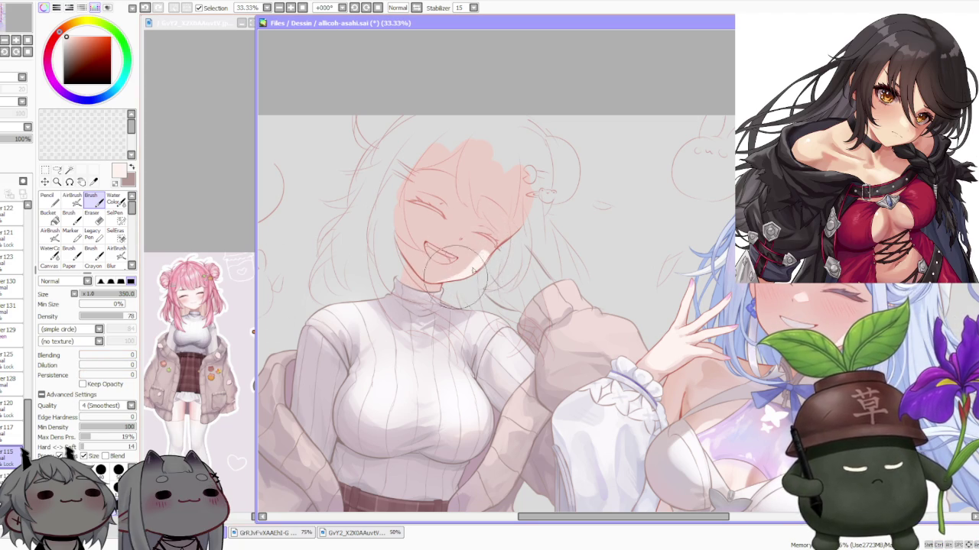
- Undo the last face stroke and deepen the cheek blush with a darker skin pink
key(ctrl+z)
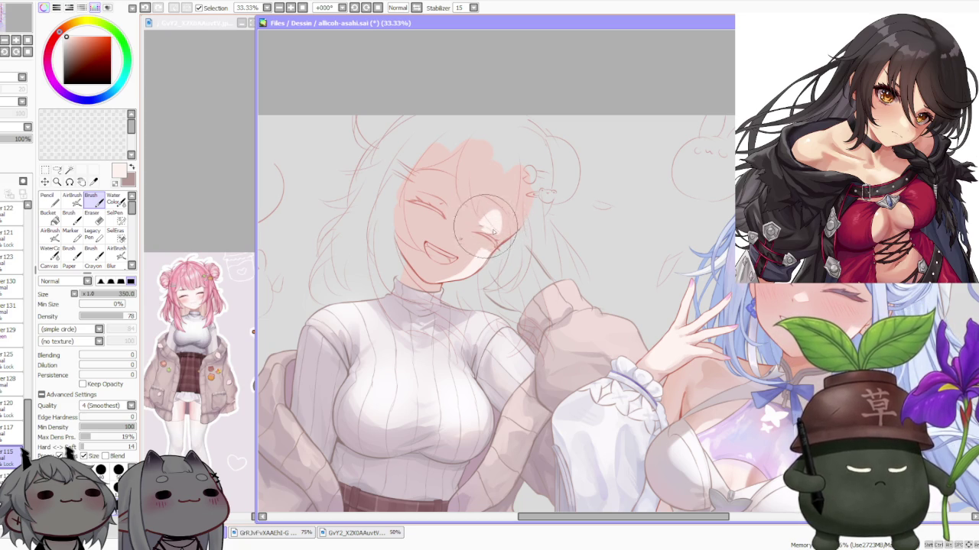
alt+click(474, 216)
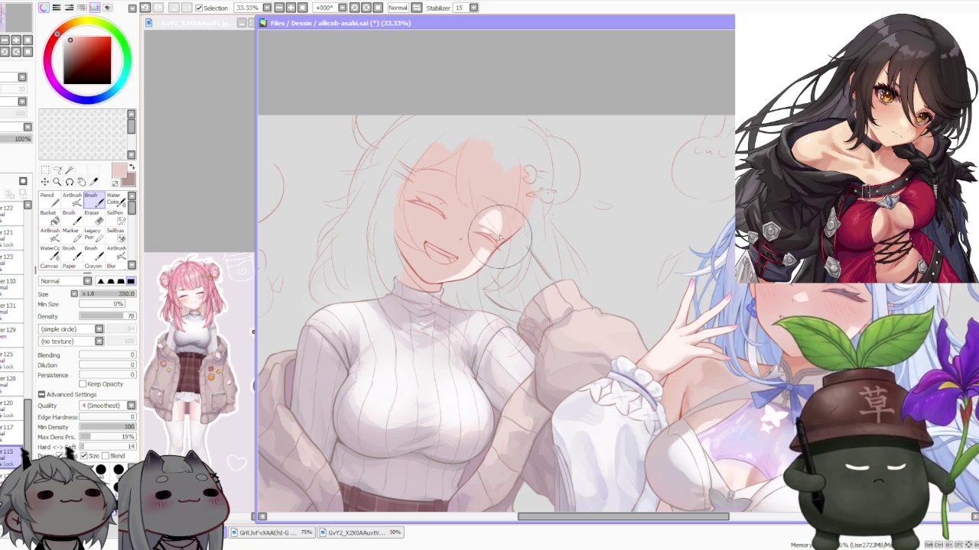
scroll(497, 233, down, 3)
scroll(478, 207, up, 3)
alt+click(469, 197)
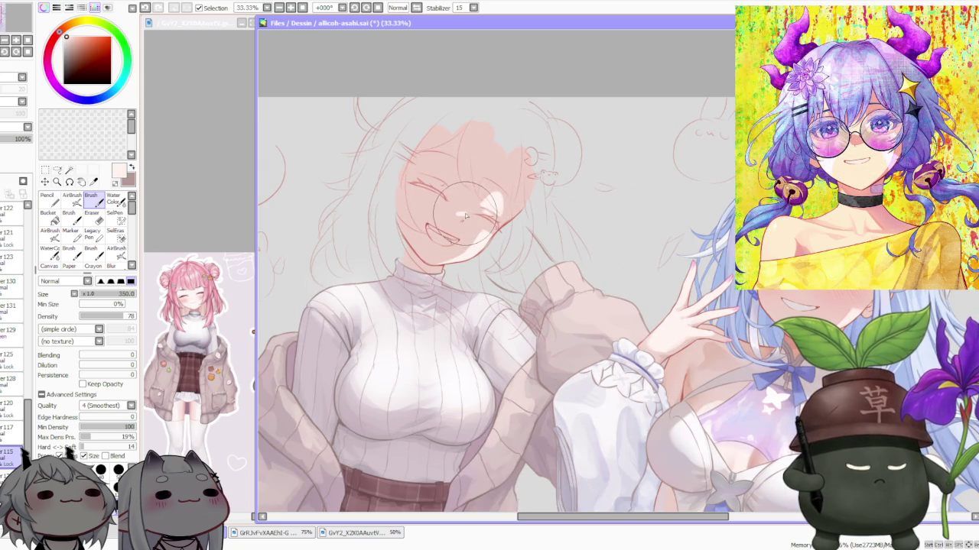
key(ctrl+z)
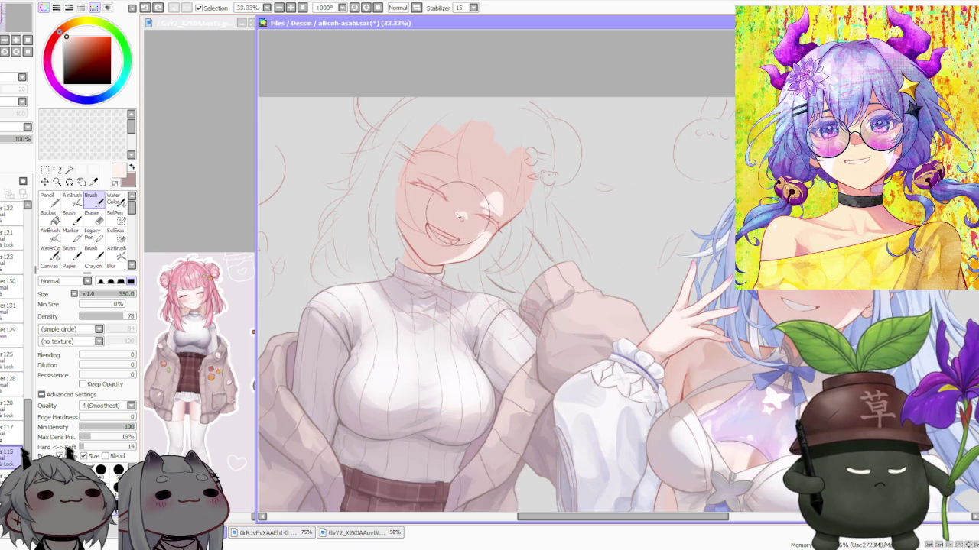
drag(465, 219, 461, 219)
- Eyedrop the skin colour from the girl's face and zoom out to check the composition
right_click(461, 225)
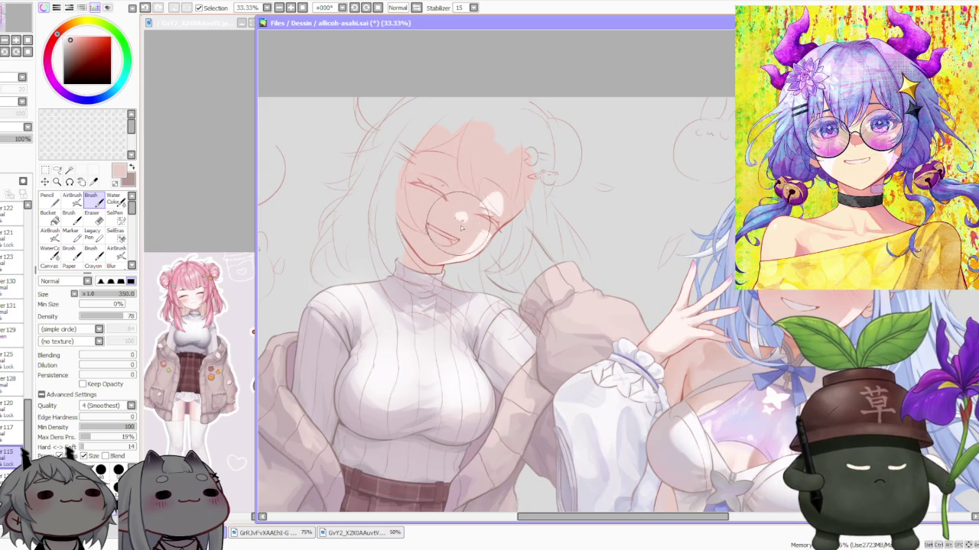
scroll(479, 204, down, 2)
scroll(480, 205, down, 2)
scroll(468, 273, up, 4)
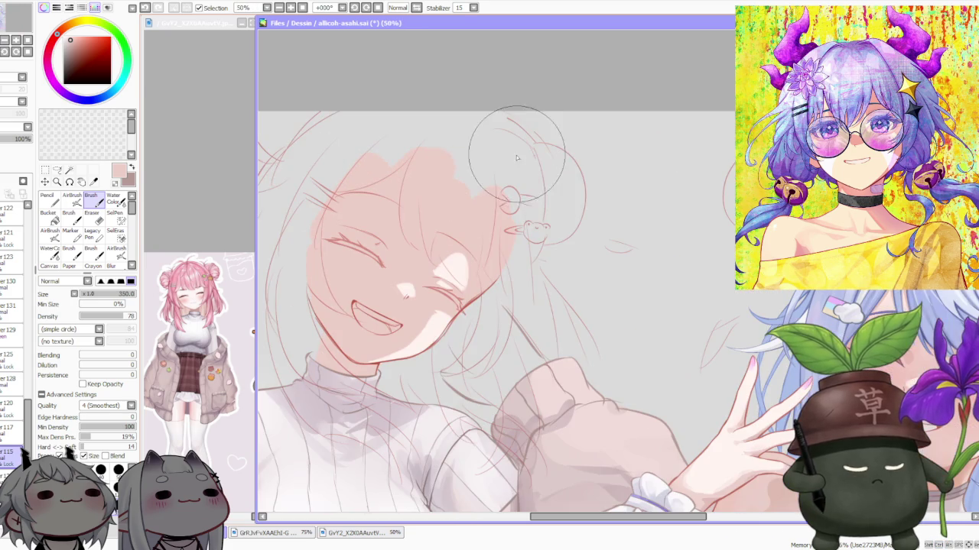
right_click(429, 323)
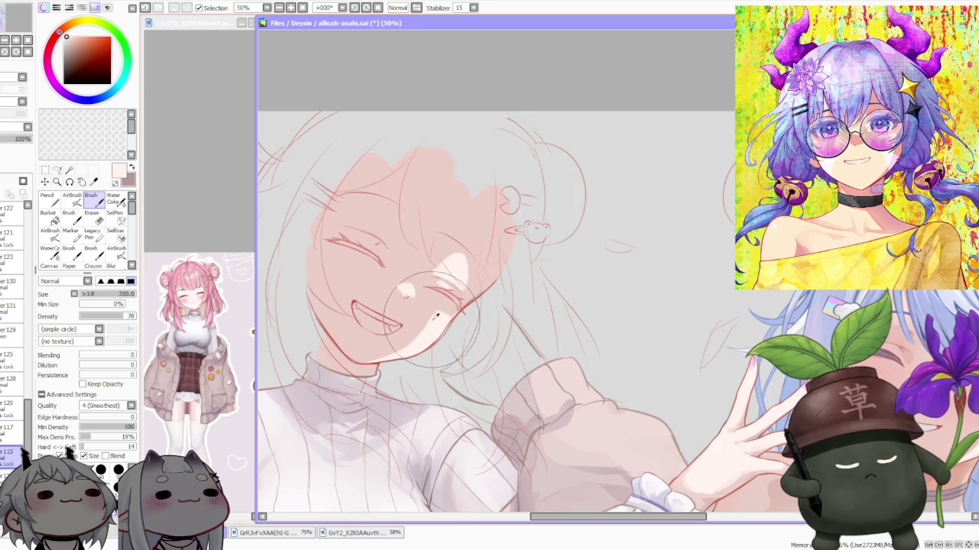
right_click(420, 339)
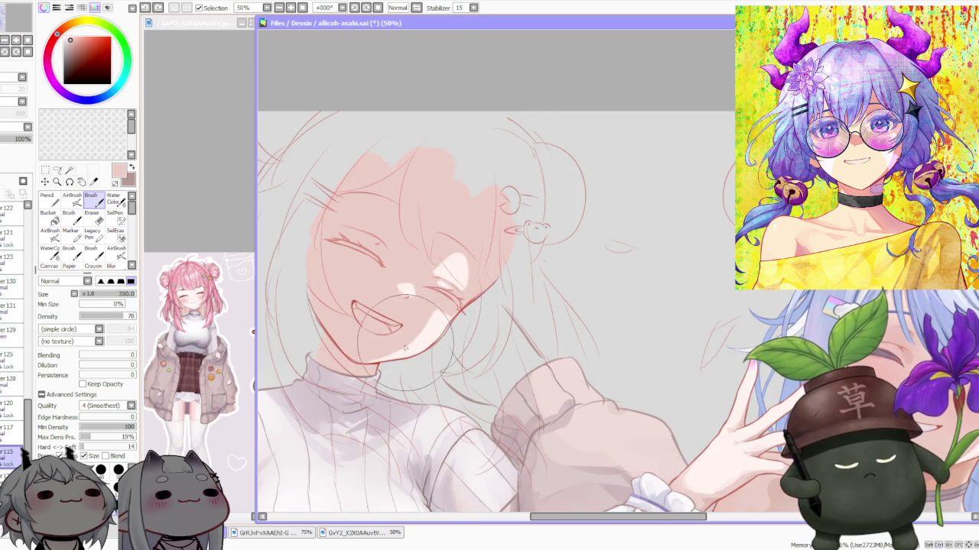
scroll(476, 252, down, 2)
scroll(476, 253, down, 1)
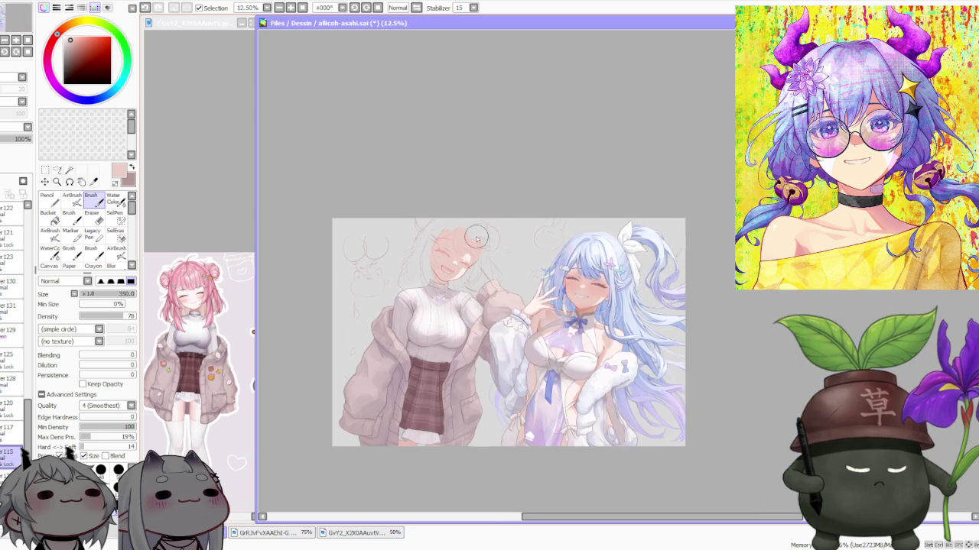
scroll(462, 244, up, 2)
scroll(469, 283, down, 2)
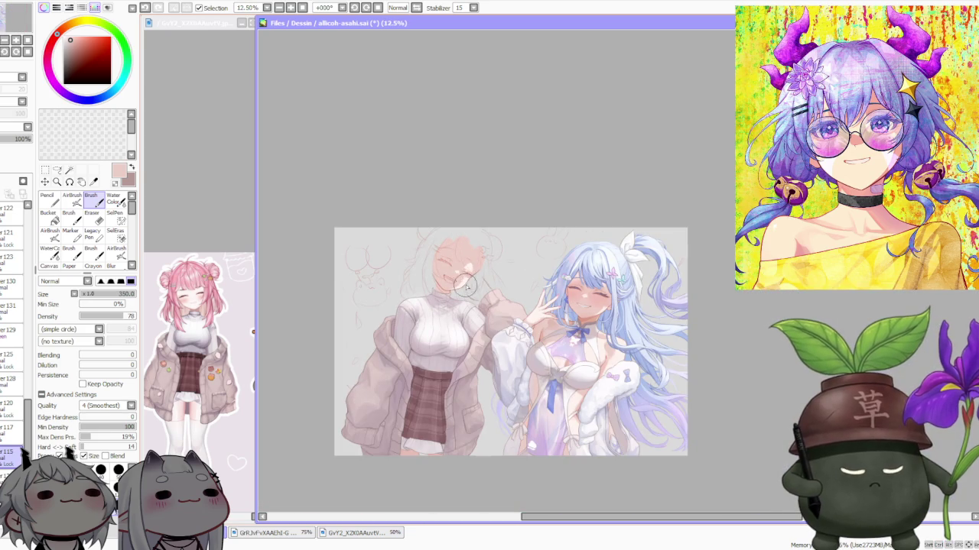
scroll(585, 213, up, 1)
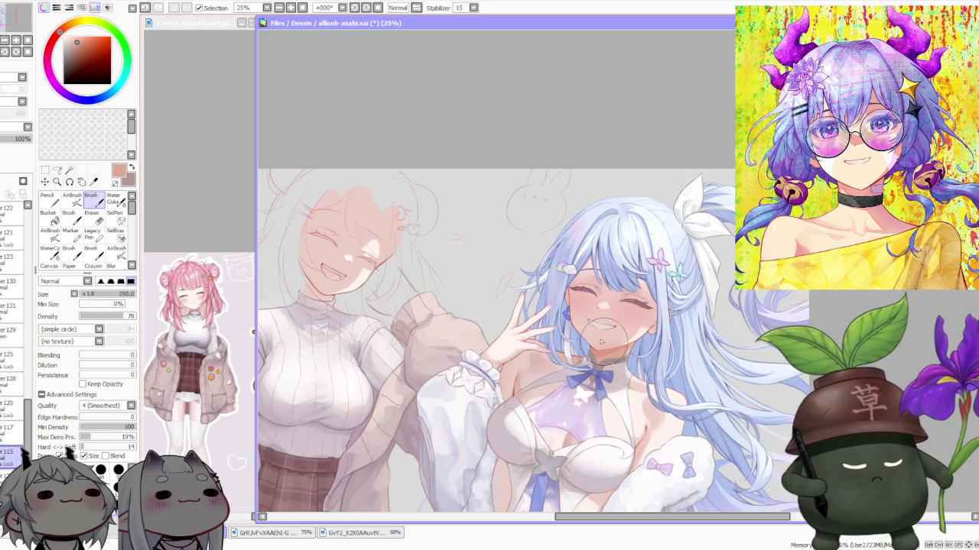
scroll(306, 279, up, 1)
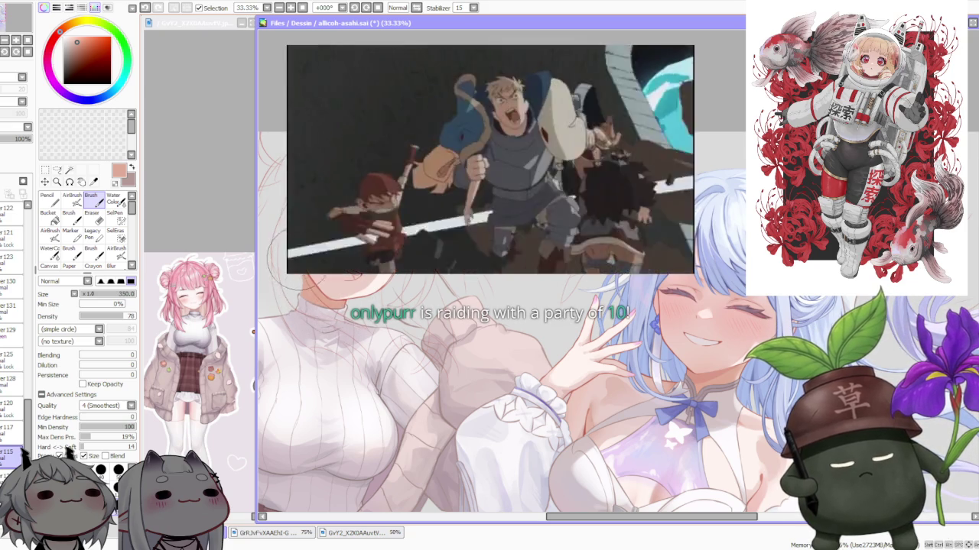
scroll(459, 212, up, 1)
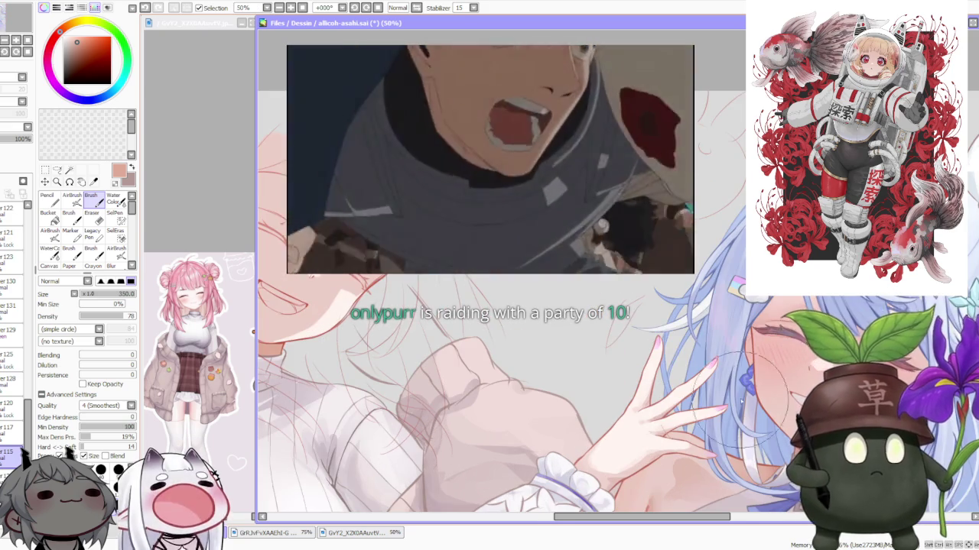
scroll(634, 294, down, 1)
scroll(635, 295, down, 1)
scroll(634, 295, down, 1)
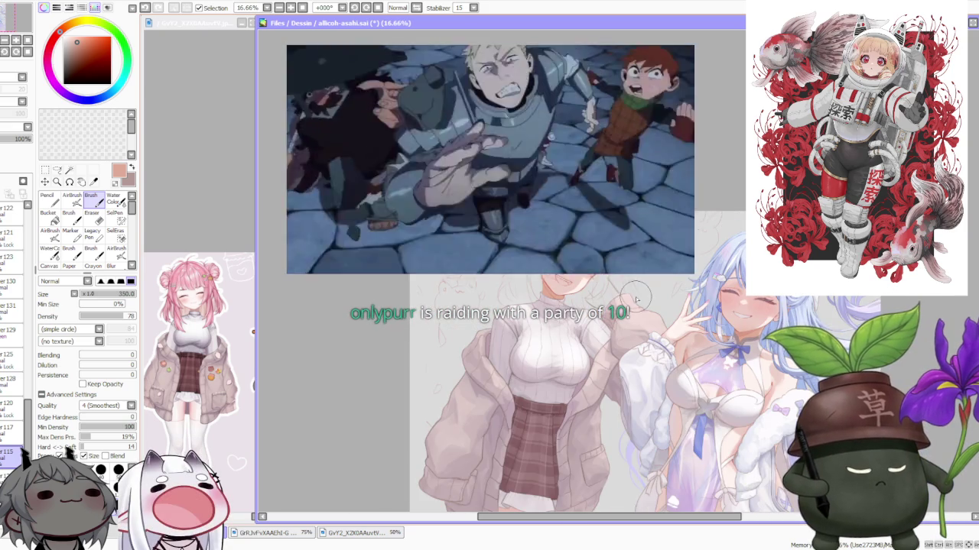
scroll(635, 294, down, 1)
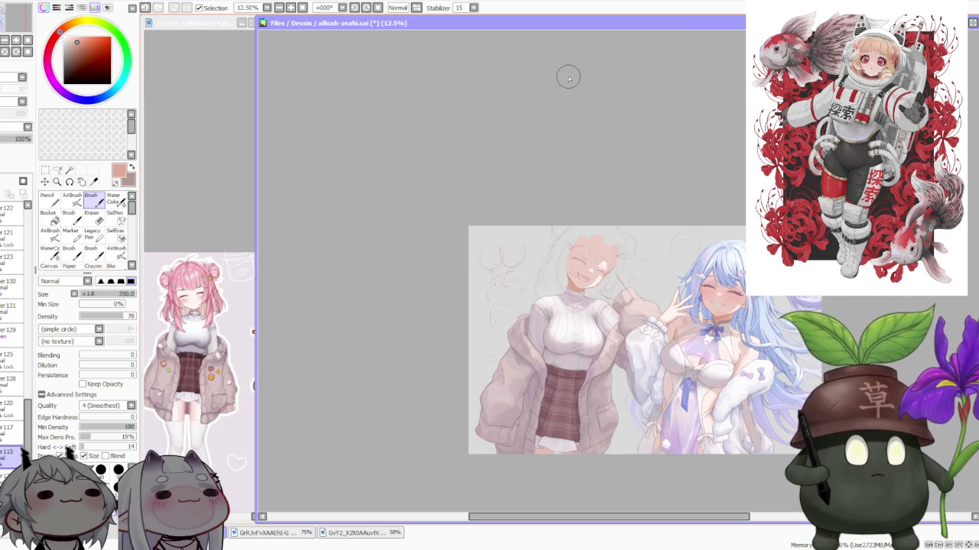
scroll(649, 245, up, 1)
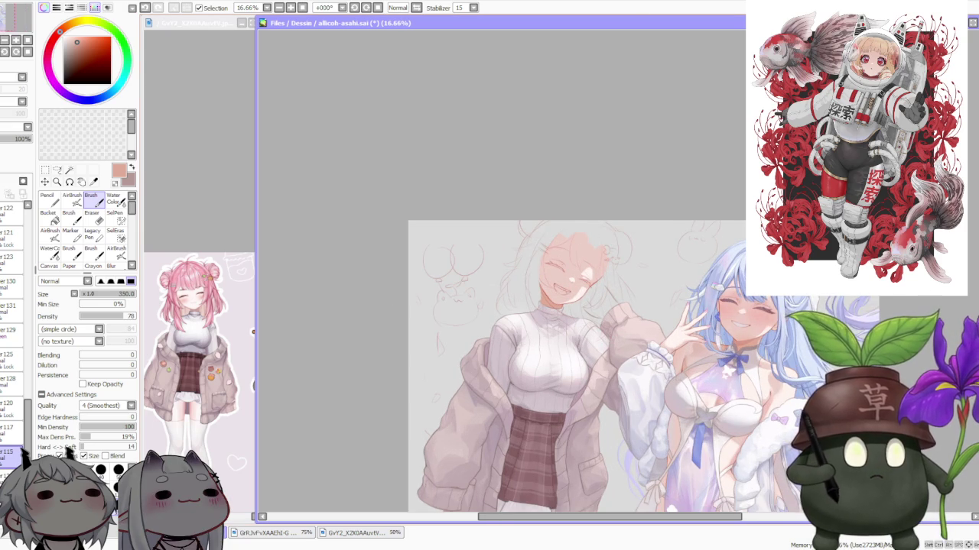
drag(597, 255, 486, 190)
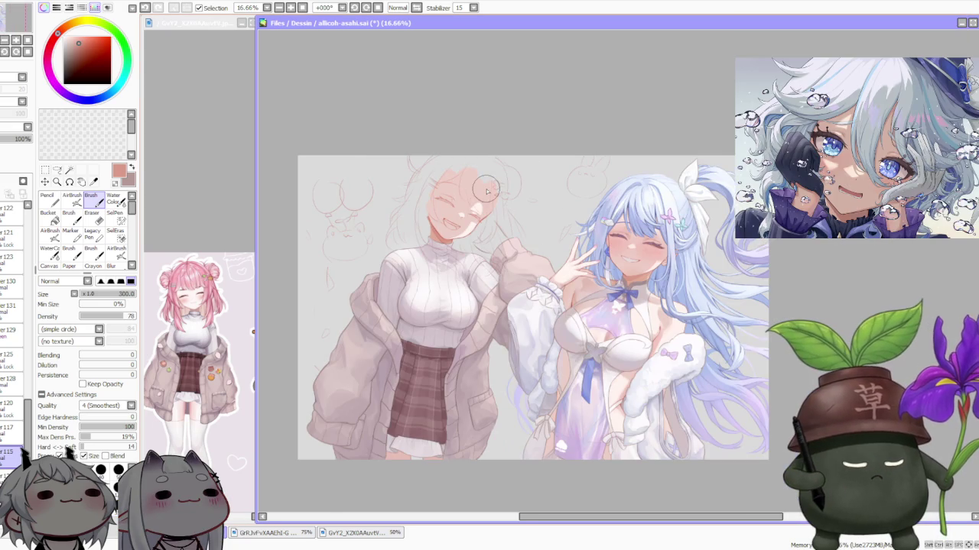
scroll(487, 191, up, 1)
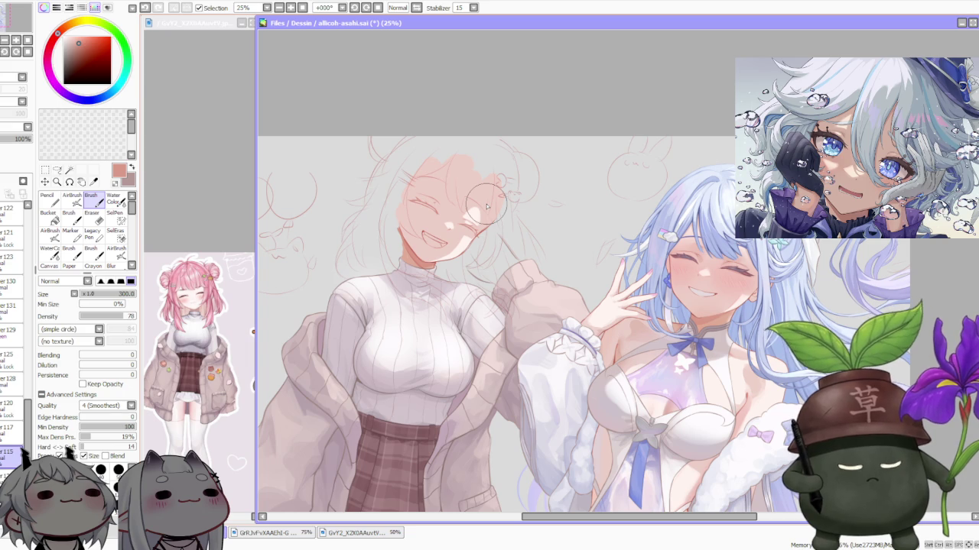
- Zoom the reference image to 150% on the pink-haired girl's face, then return to the main canvas
click(198, 211)
scroll(198, 215, down, 1)
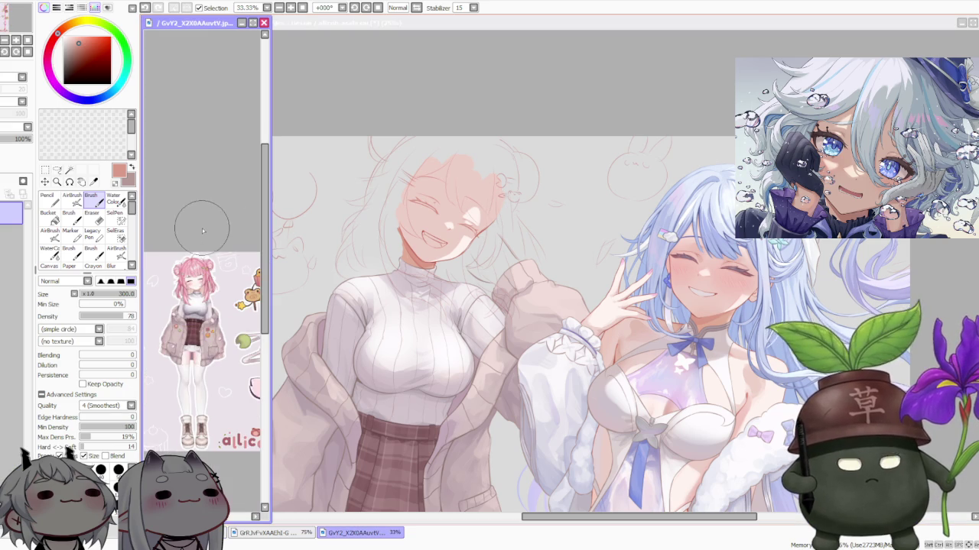
scroll(202, 240, up, 1)
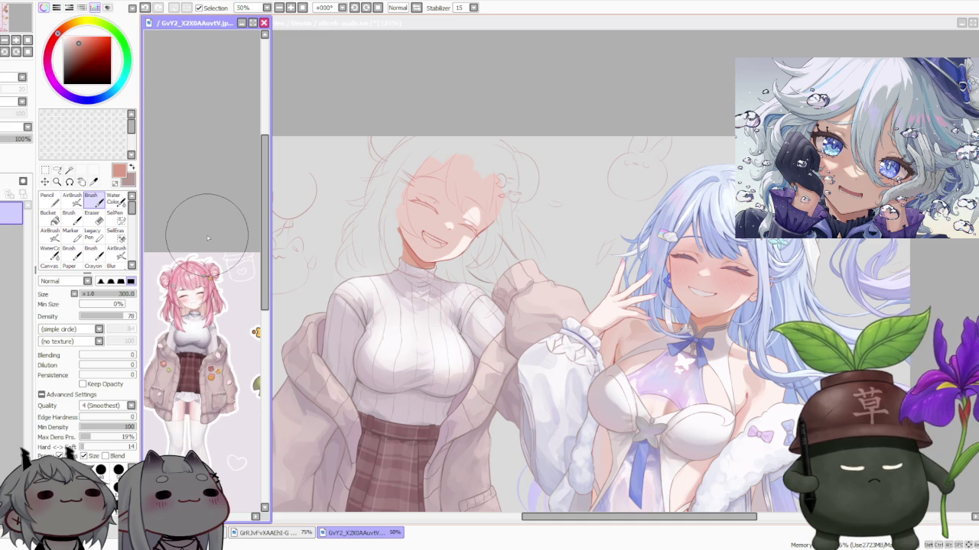
click(463, 105)
click(203, 171)
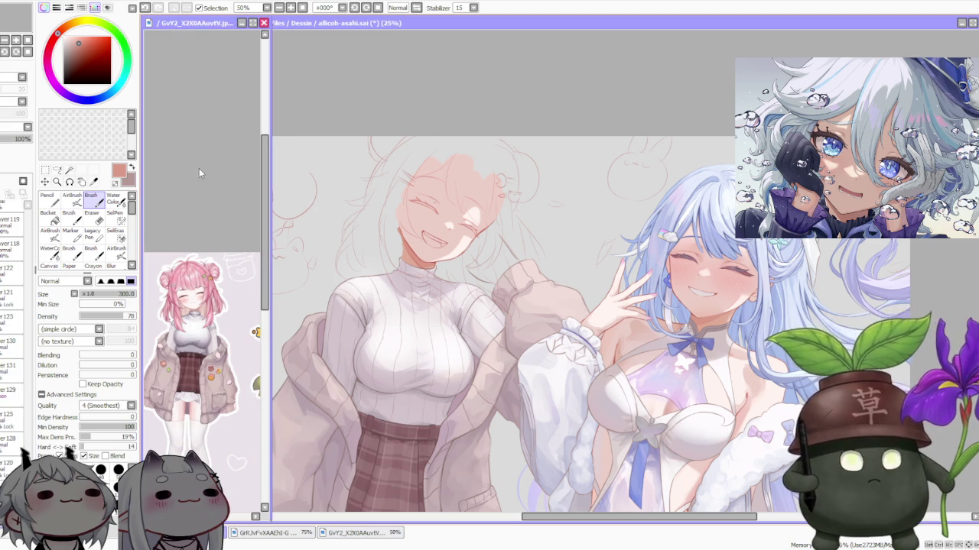
scroll(201, 229, up, 5)
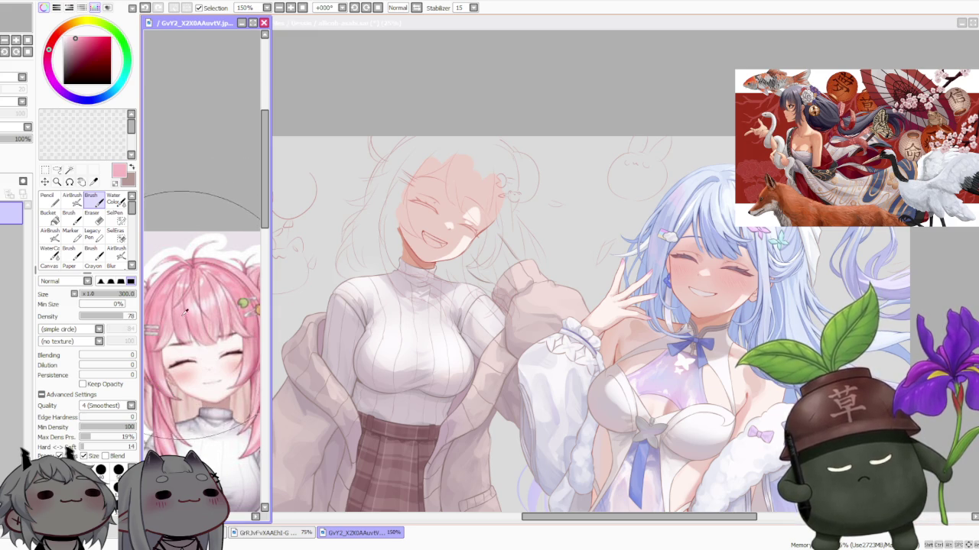
click(509, 87)
scroll(501, 227, down, 7)
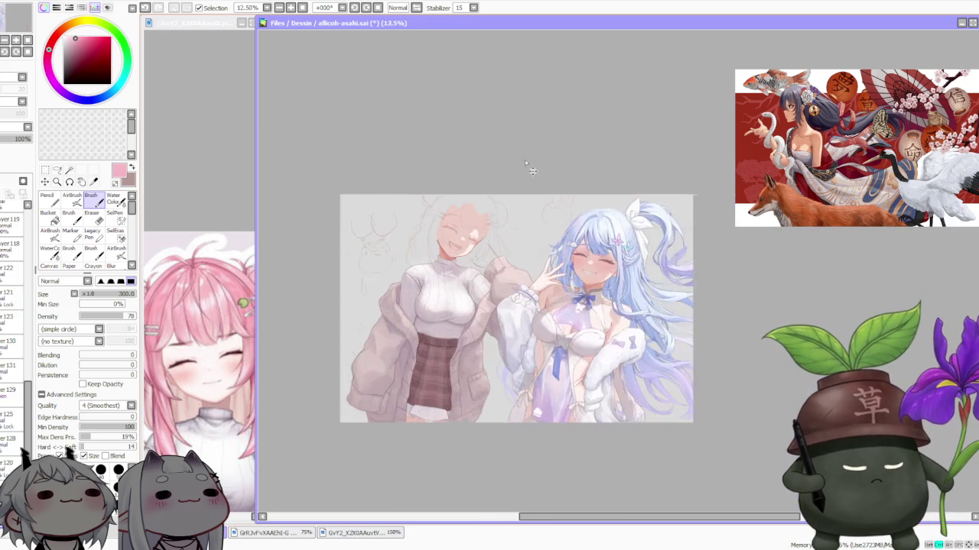
- Set brush density to 100 and toggle the blue-haired girl's layer off and back on
scroll(525, 155, up, 2)
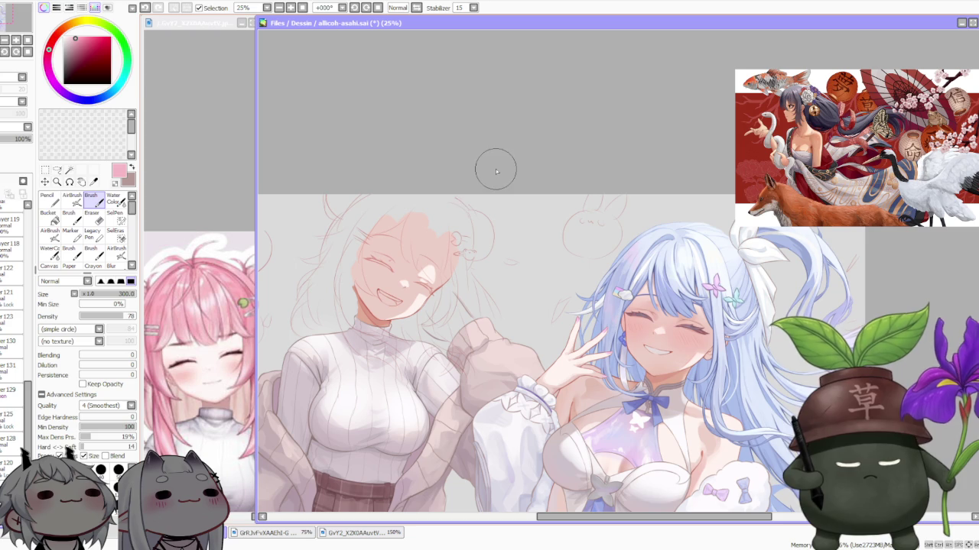
click(134, 316)
drag(29, 321, 28, 356)
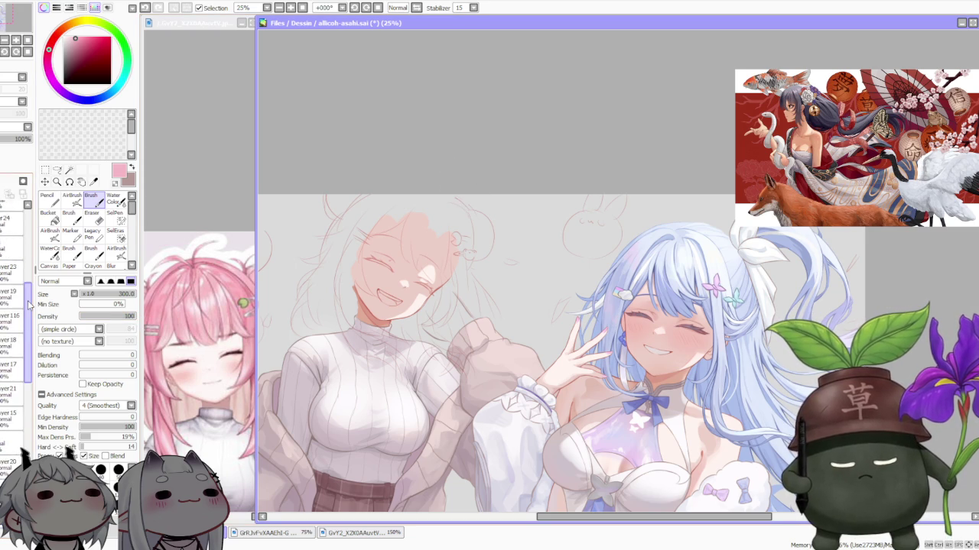
drag(29, 355, 21, 233)
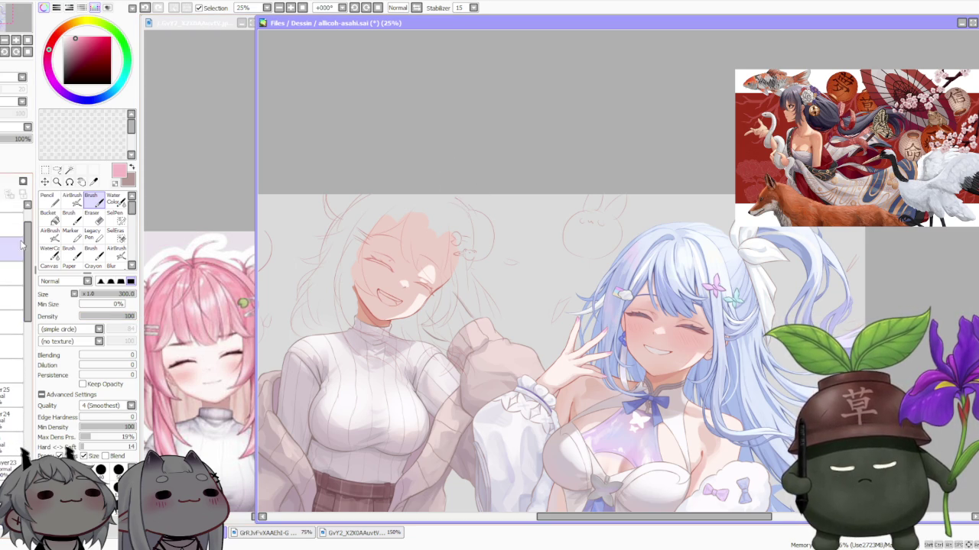
click(8, 273)
click(8, 273)
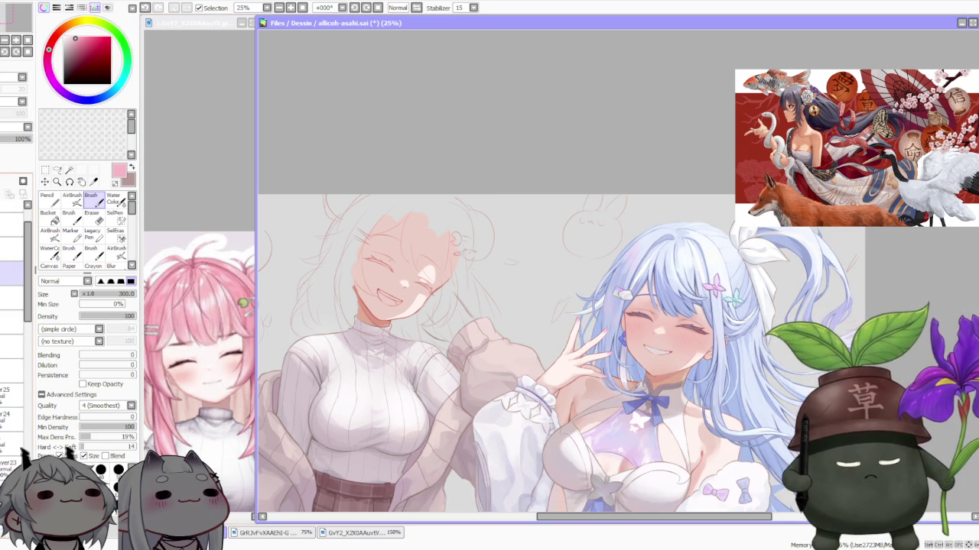
- Select the pink-haired girl's painting layer in the Layer panel
scroll(11, 359, down, 2)
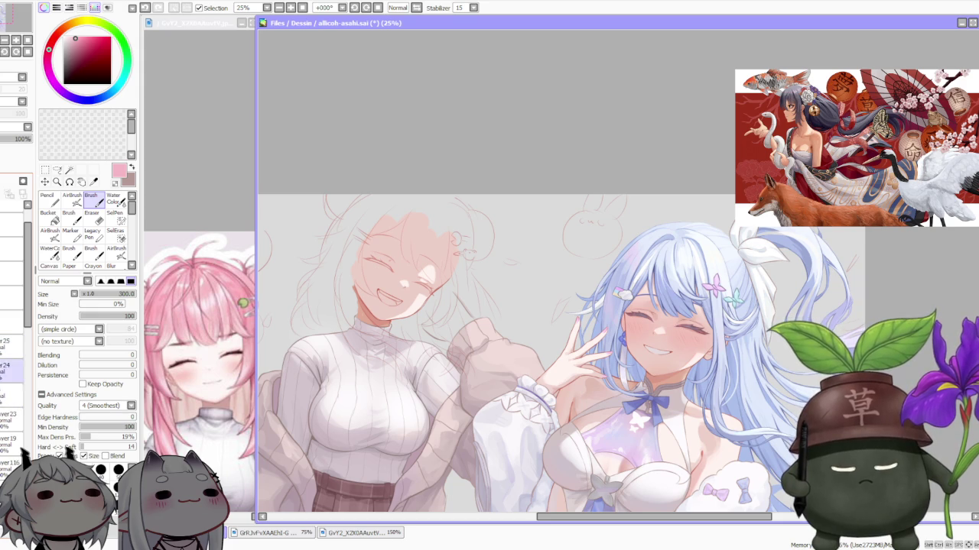
scroll(11, 359, down, 1)
scroll(11, 359, down, 1)
scroll(11, 359, down, 1)
click(11, 372)
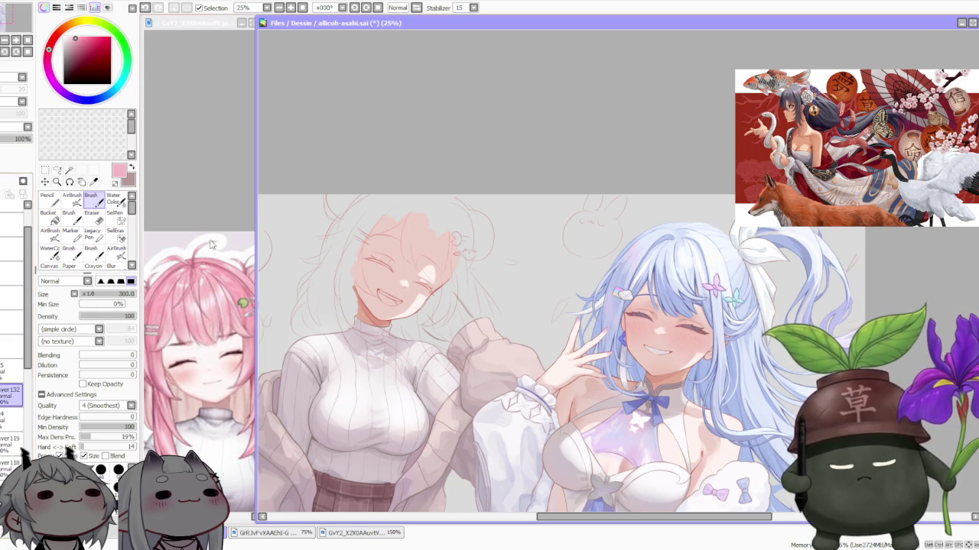
scroll(464, 175, down, 1)
scroll(396, 171, up, 1)
scroll(393, 183, up, 1)
scroll(393, 183, down, 1)
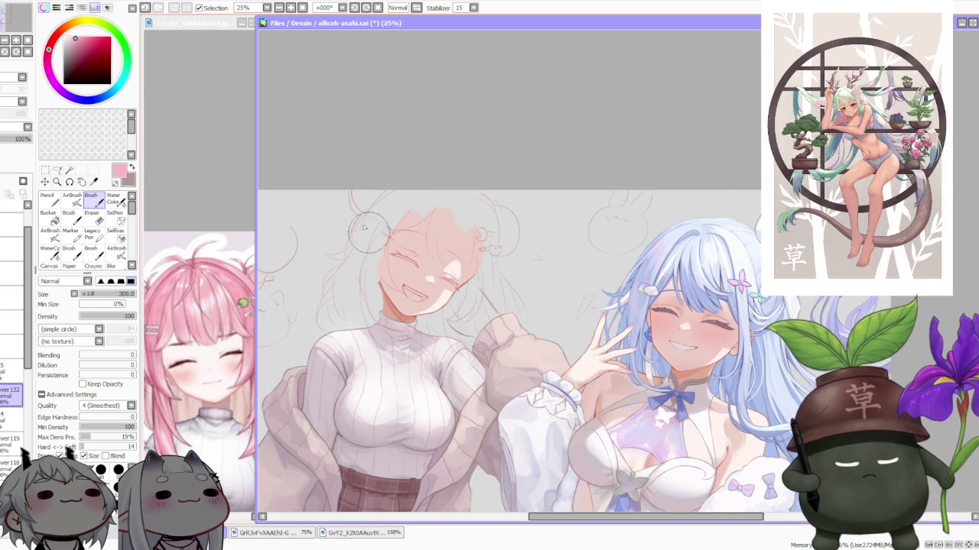
- Paint skin over the left cheek and block in pink hair along the face's left side and jaw
scroll(390, 269, up, 1)
mouse_move(391, 269)
mouse_down()
mouse_move(397, 306)
mouse_move(383, 214)
mouse_up()
drag(406, 306, 390, 195)
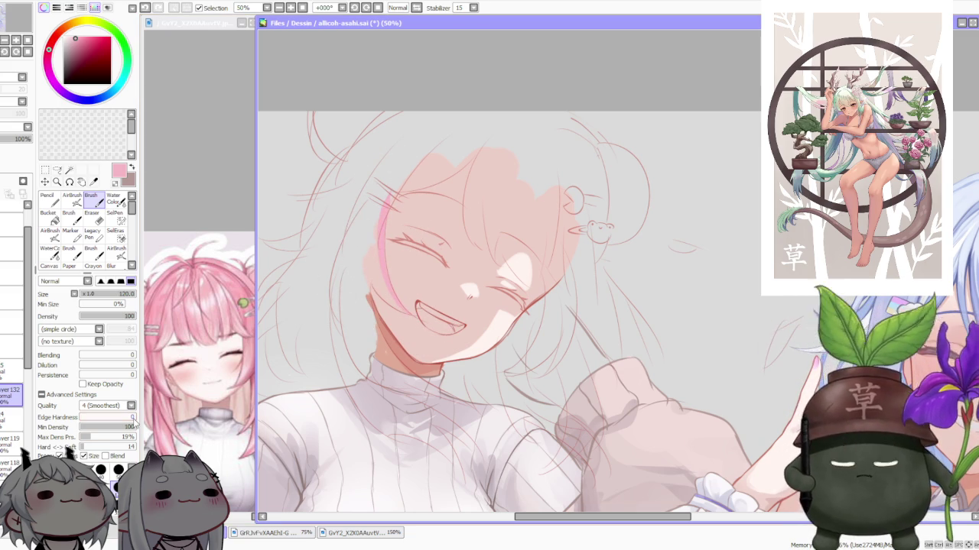
mouse_move(407, 313)
mouse_down()
mouse_move(356, 222)
mouse_move(367, 233)
mouse_up()
drag(391, 303, 364, 233)
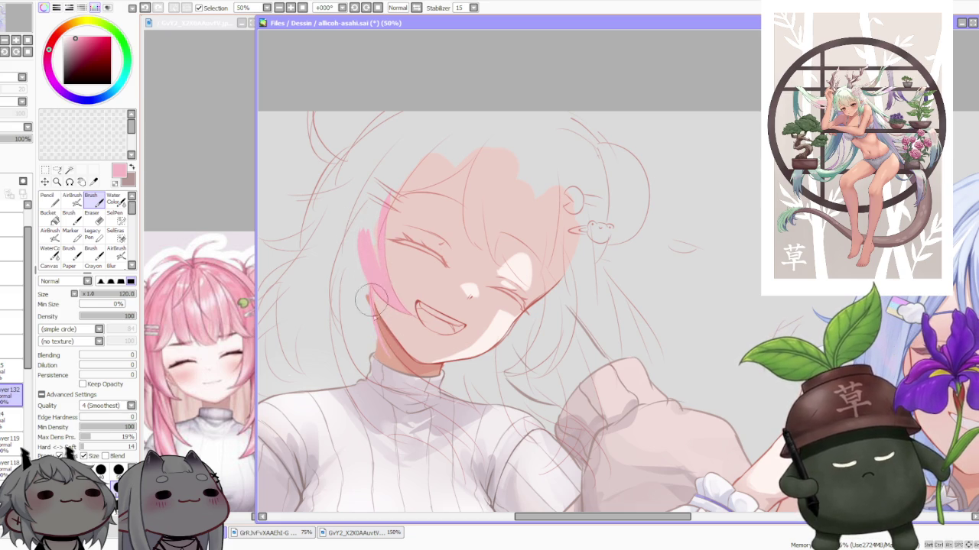
drag(369, 310, 415, 374)
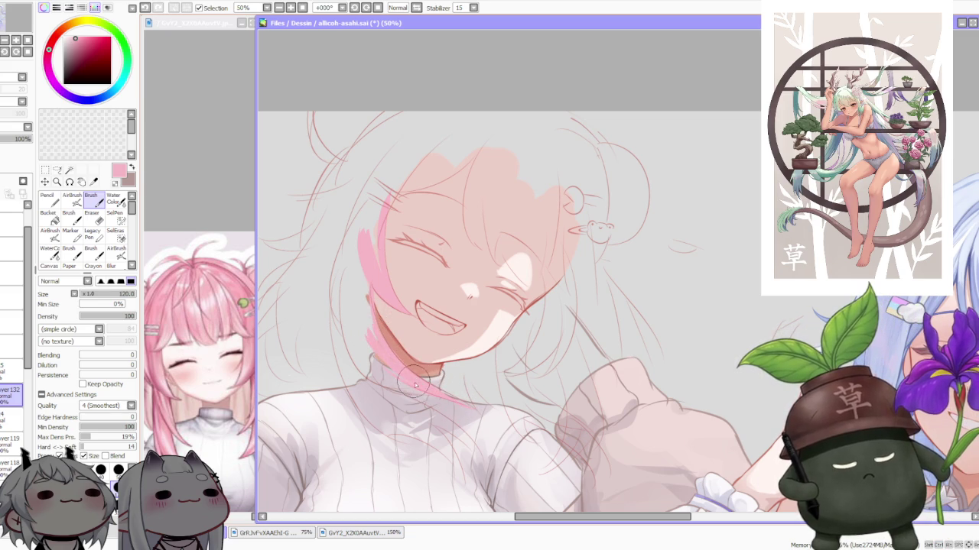
mouse_move(373, 312)
mouse_down()
mouse_move(368, 339)
mouse_move(349, 301)
mouse_up()
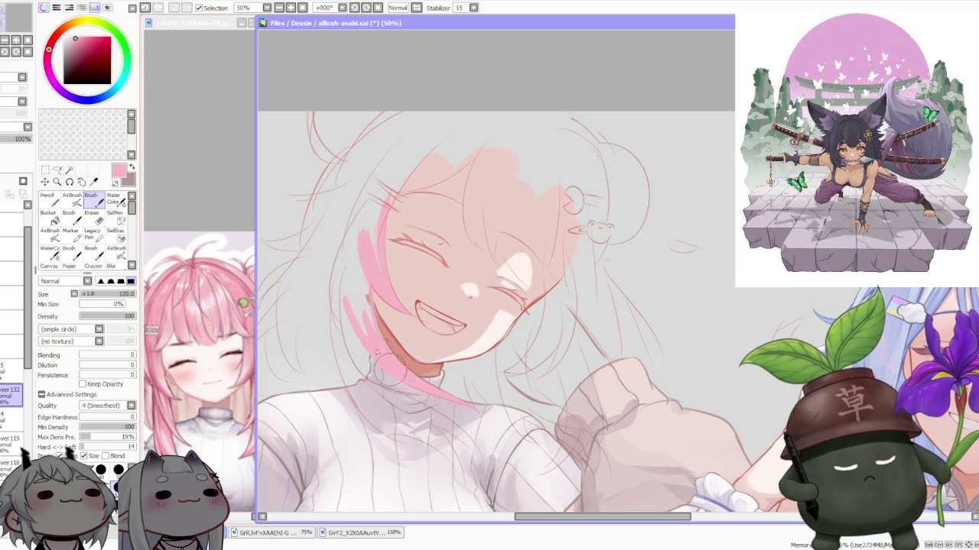
- Thicken the pink hair left of the jaw and extend a strand down over the sweater
drag(374, 350, 353, 252)
drag(378, 313, 348, 244)
mouse_move(375, 333)
mouse_down()
mouse_move(347, 252)
mouse_move(329, 264)
mouse_up()
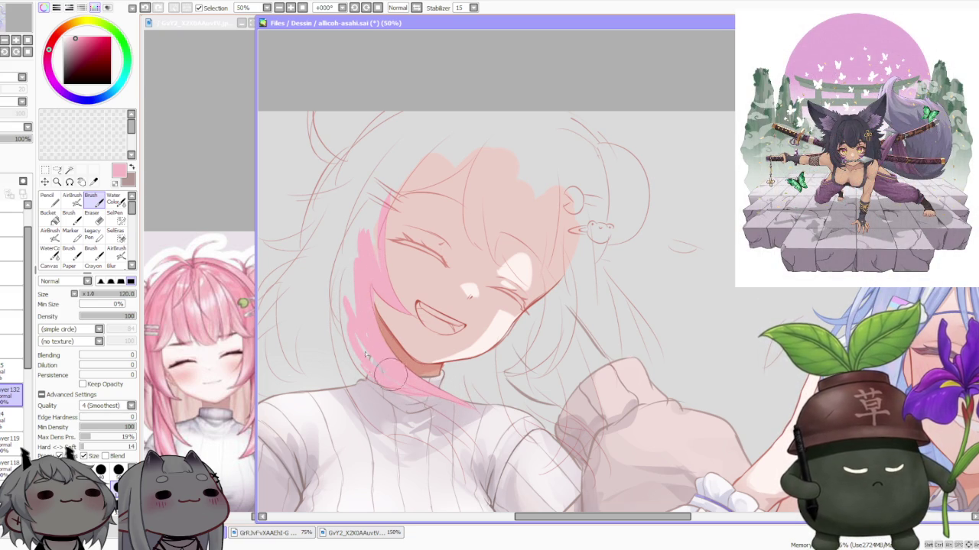
drag(374, 355, 350, 295)
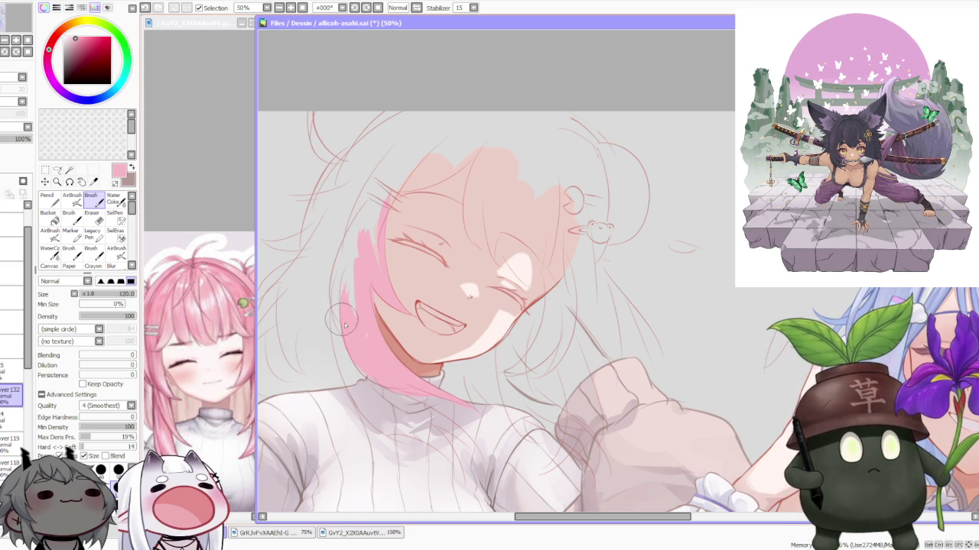
drag(344, 325, 361, 350)
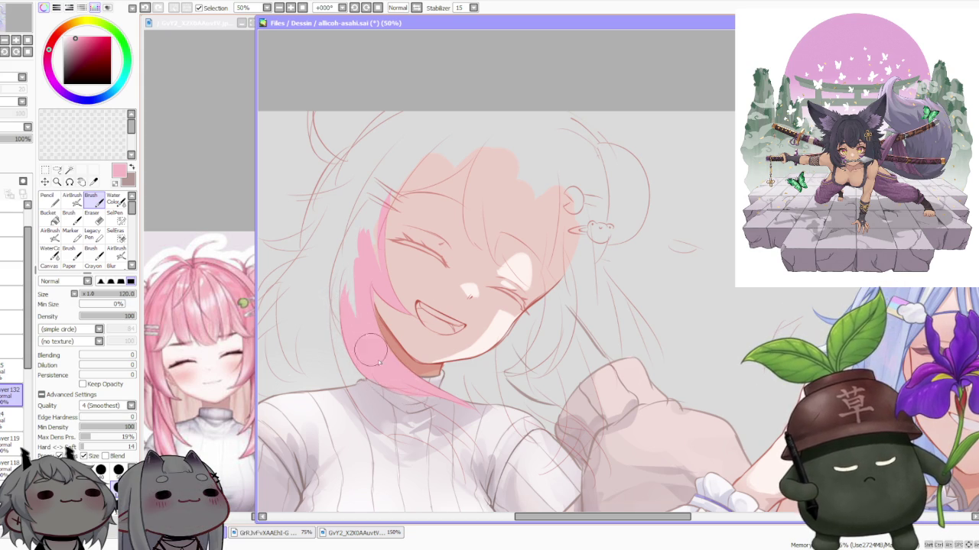
drag(353, 291, 329, 304)
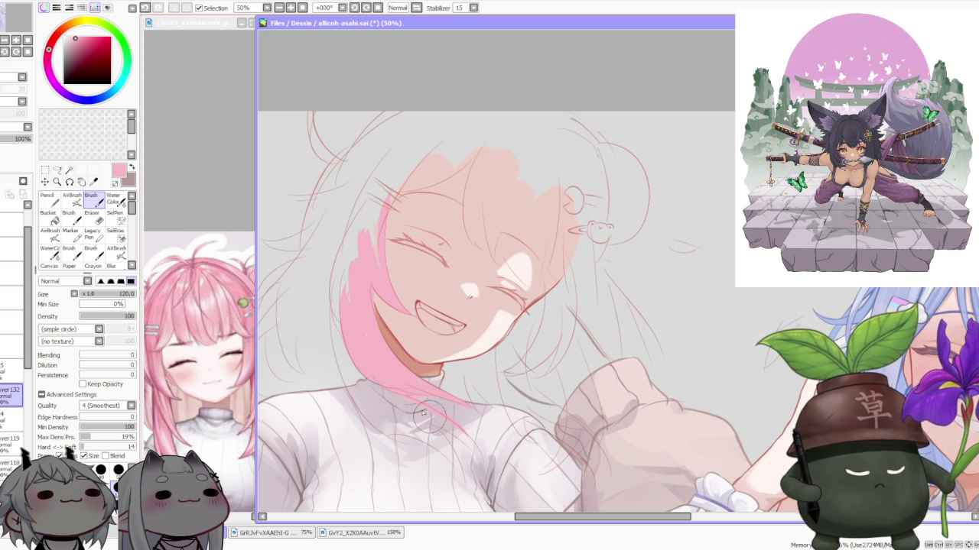
mouse_move(437, 425)
mouse_down()
mouse_move(459, 478)
mouse_move(408, 405)
mouse_up()
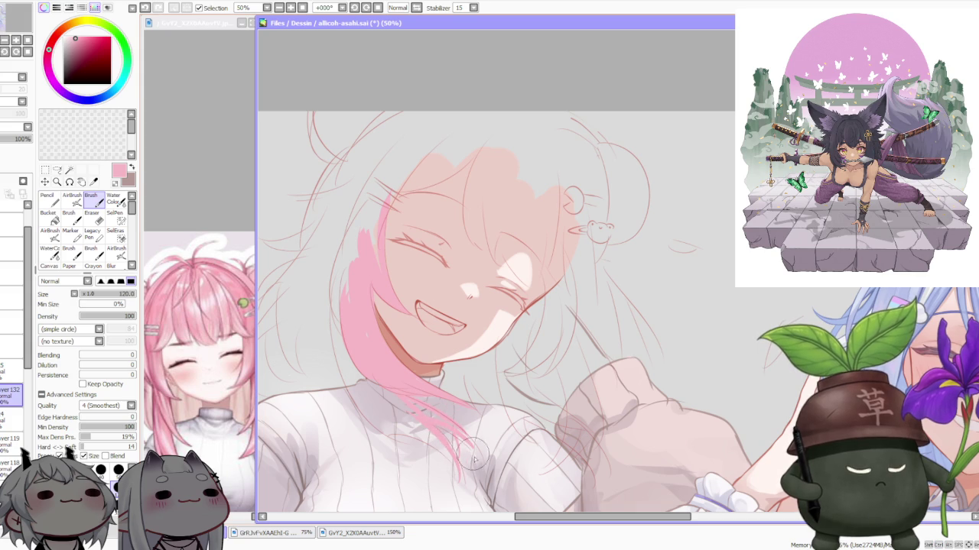
- Undo the last pink hair brush stroke
key(ctrl+z)
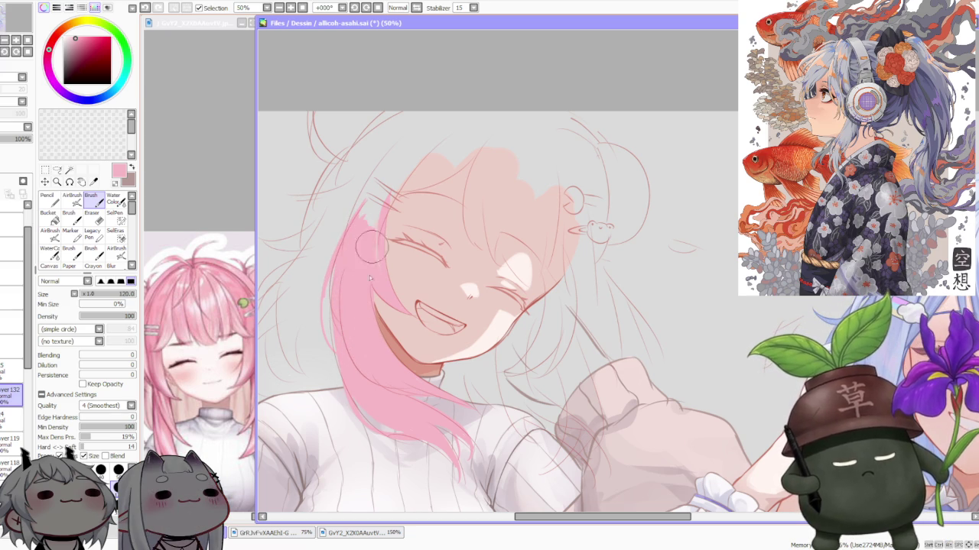
- Zoom to 50% and extend the pink hair strand up toward the crown
scroll(396, 218, down, 3)
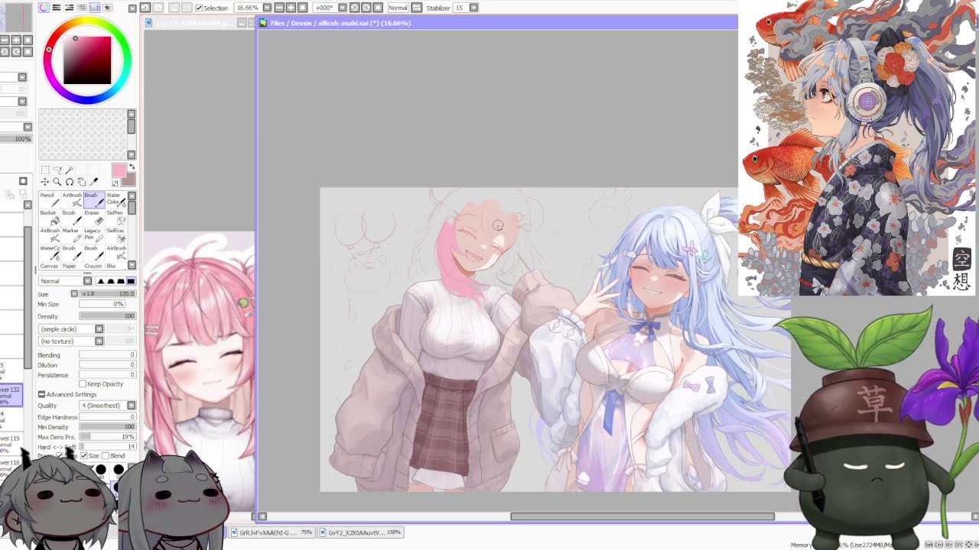
scroll(517, 226, down, 2)
scroll(509, 183, up, 1)
scroll(520, 187, up, 2)
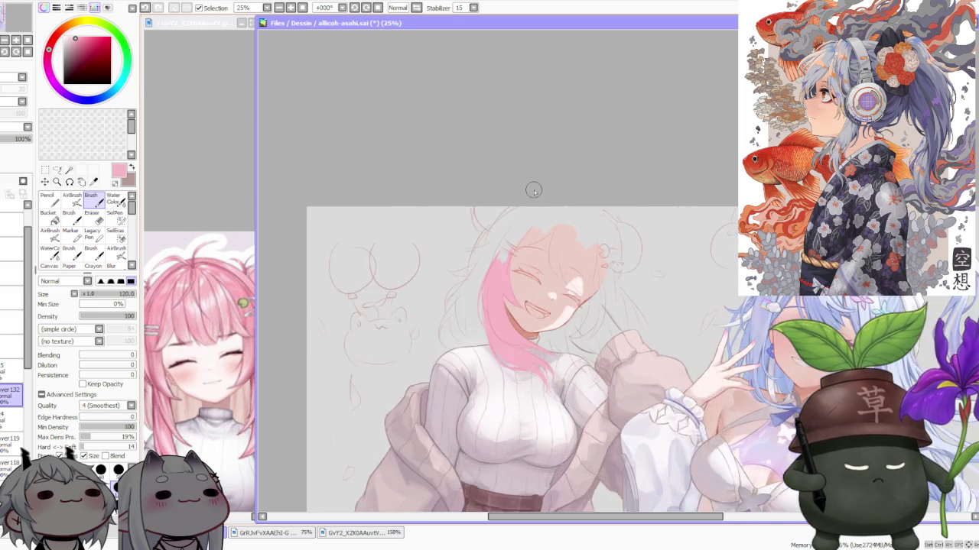
scroll(533, 191, up, 1)
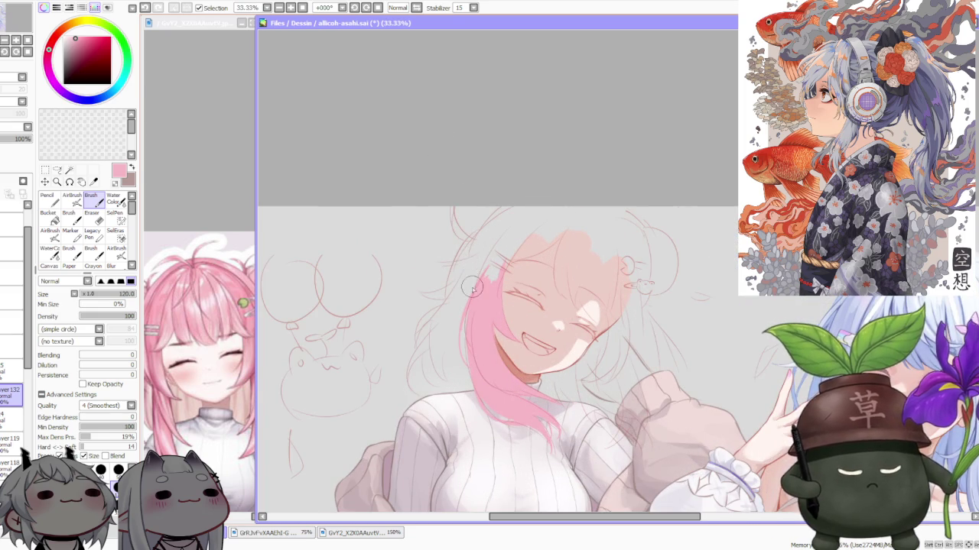
scroll(482, 224, up, 1)
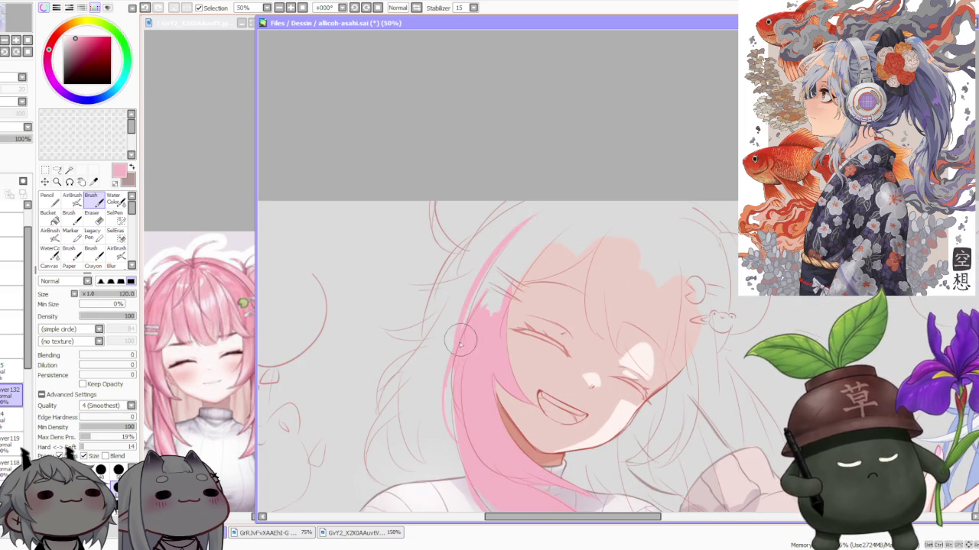
mouse_move(458, 340)
mouse_down()
mouse_move(566, 197)
mouse_move(552, 205)
mouse_up()
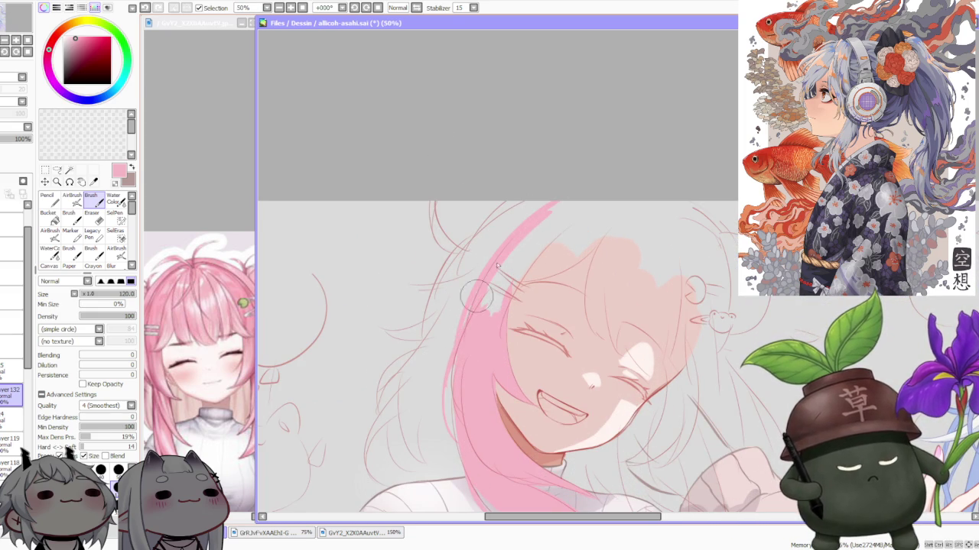
drag(465, 342, 559, 226)
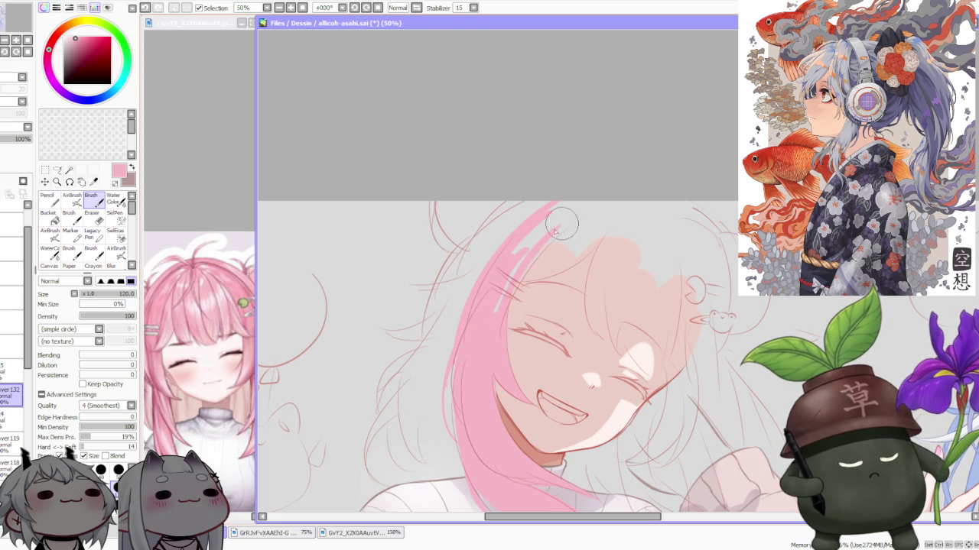
drag(489, 306, 582, 197)
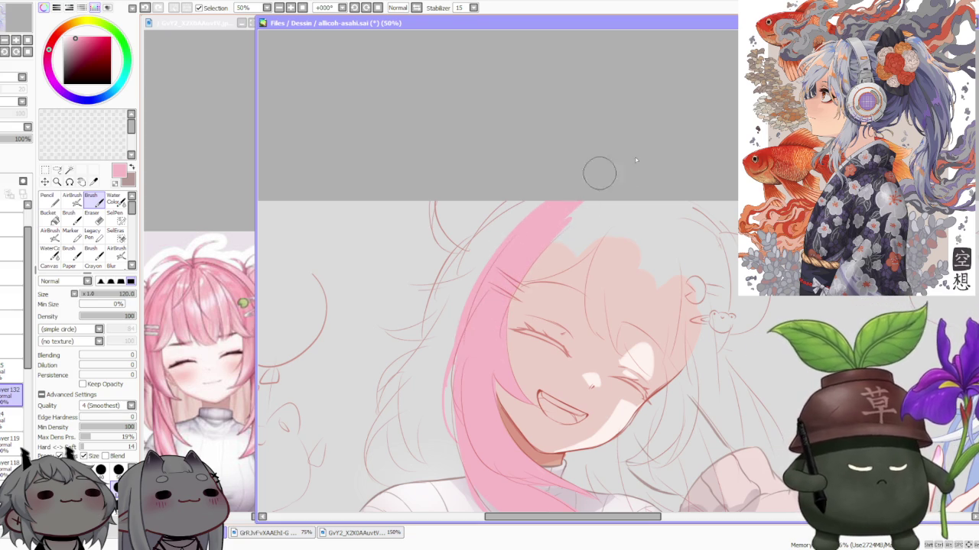
drag(495, 305, 601, 200)
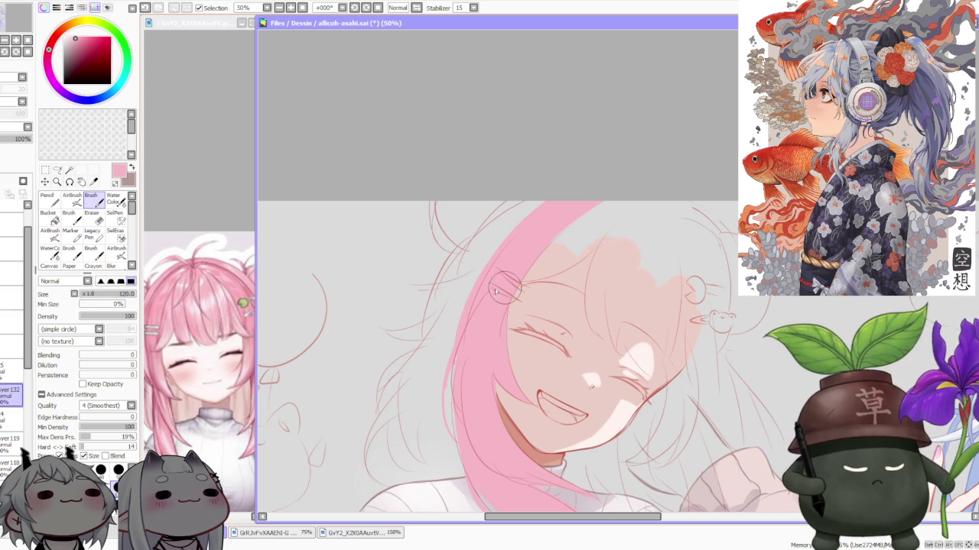
- Paint pink along the hair's right edge and fill out the top of the head
drag(523, 283, 627, 219)
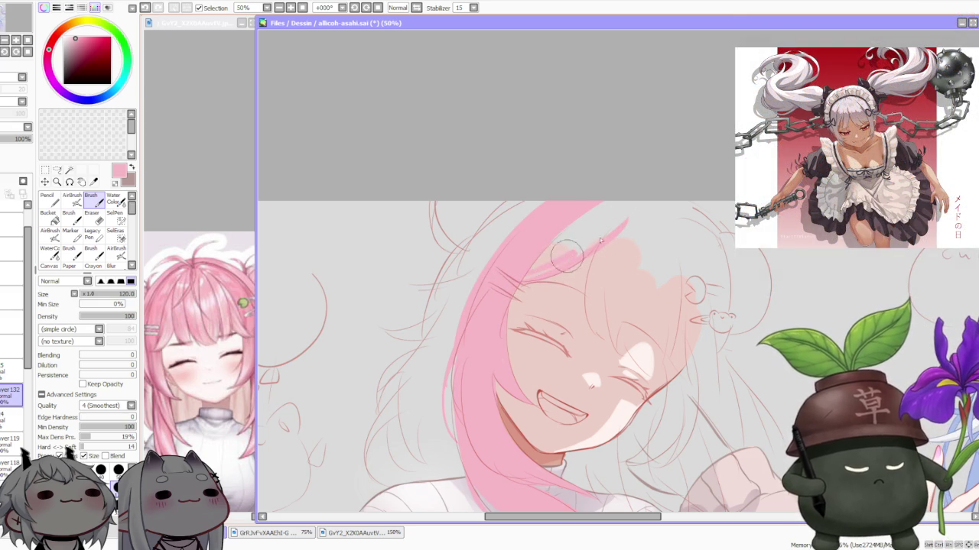
drag(549, 265, 631, 219)
drag(515, 289, 579, 246)
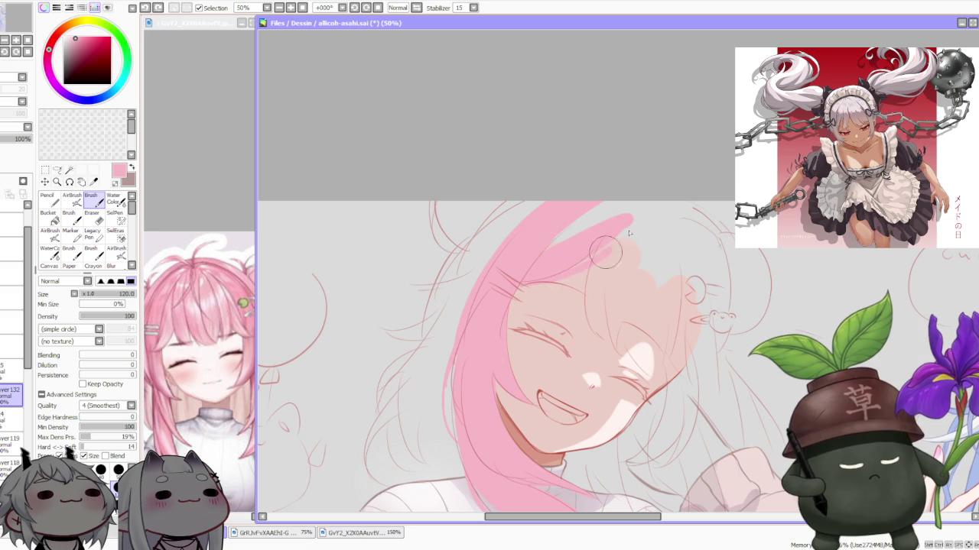
mouse_move(564, 258)
mouse_down()
mouse_move(600, 214)
mouse_move(657, 185)
mouse_up()
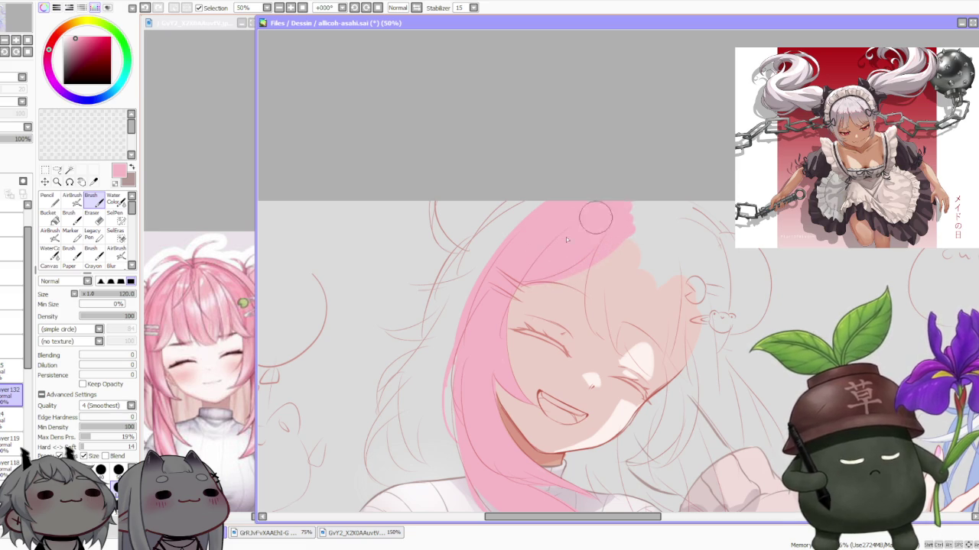
scroll(619, 231, down, 3)
scroll(673, 221, down, 2)
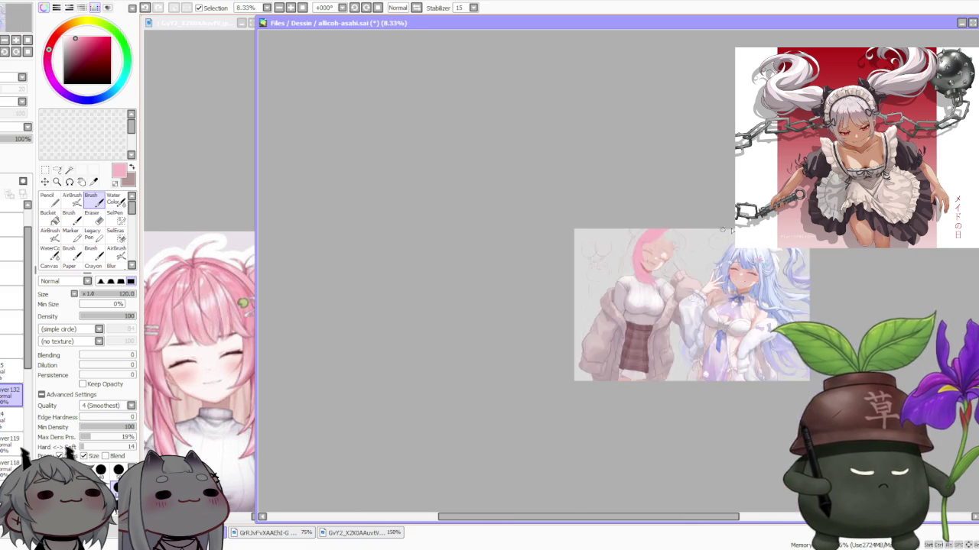
scroll(732, 215, up, 2)
scroll(699, 159, down, 1)
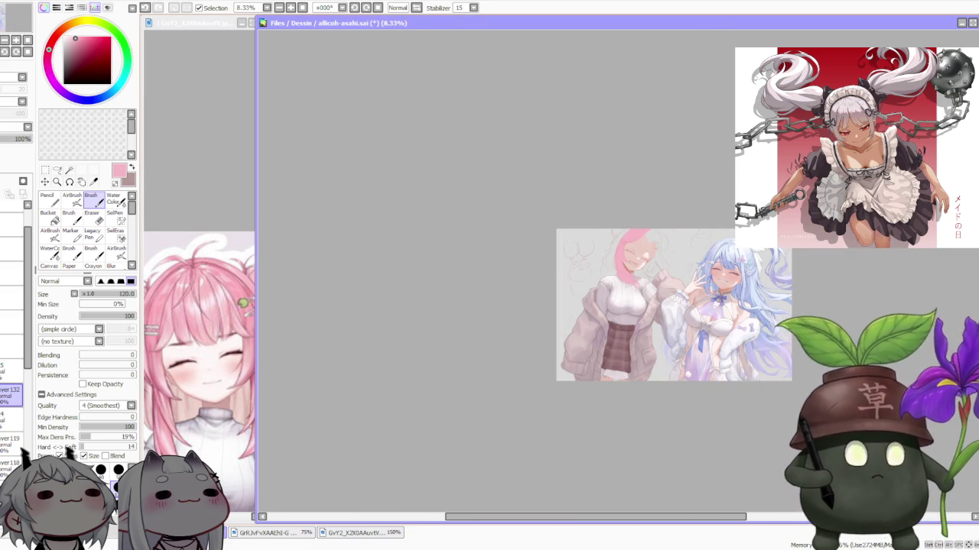
scroll(788, 249, up, 1)
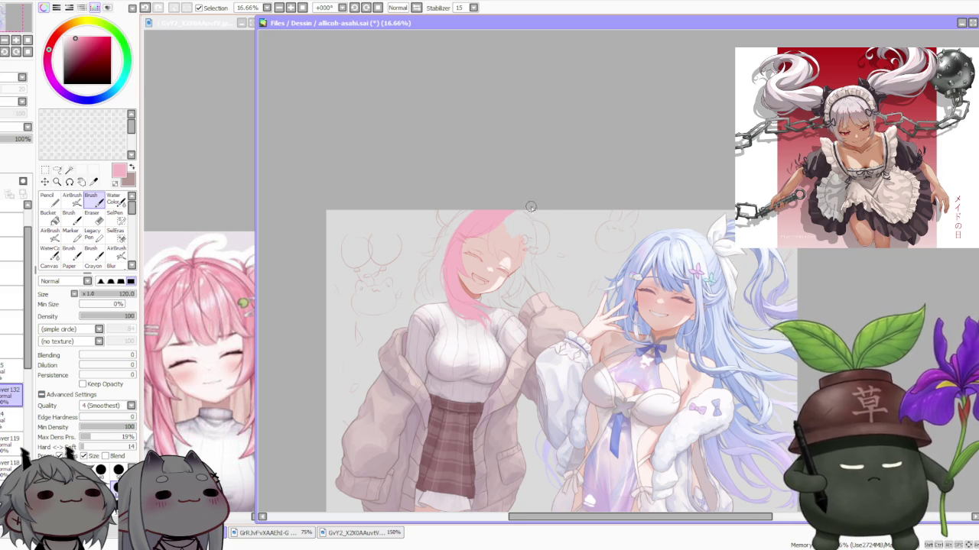
scroll(538, 209, up, 1)
scroll(531, 208, up, 1)
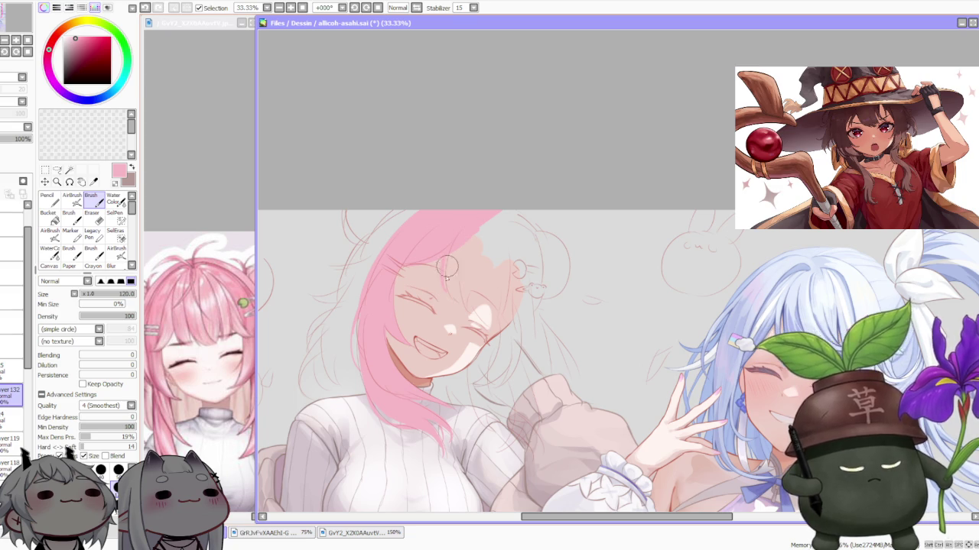
scroll(450, 293, up, 3)
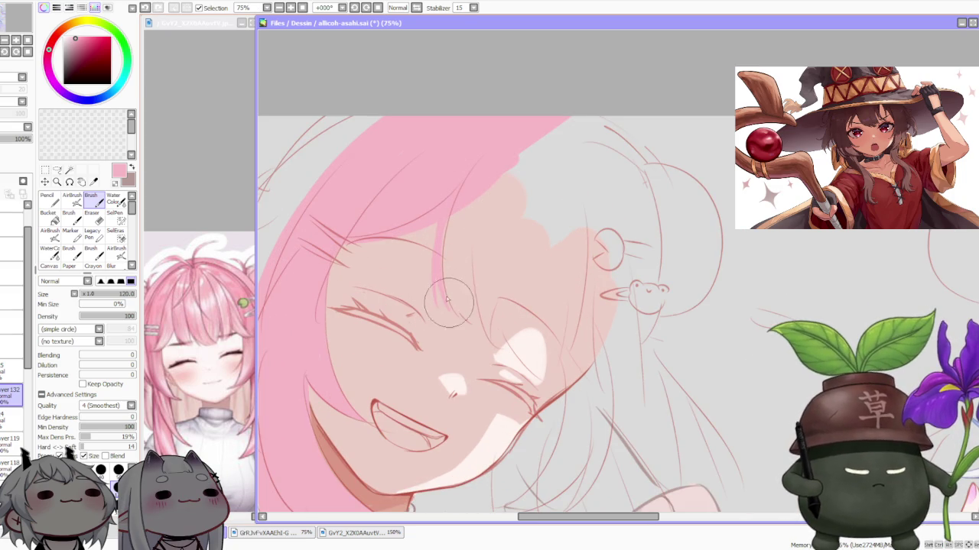
- Paint pink strokes down the bangs, undoing the last one
drag(470, 325, 466, 210)
mouse_move(457, 297)
mouse_down()
mouse_move(464, 208)
mouse_move(498, 152)
mouse_move(459, 196)
mouse_move(464, 179)
mouse_move(465, 190)
mouse_up()
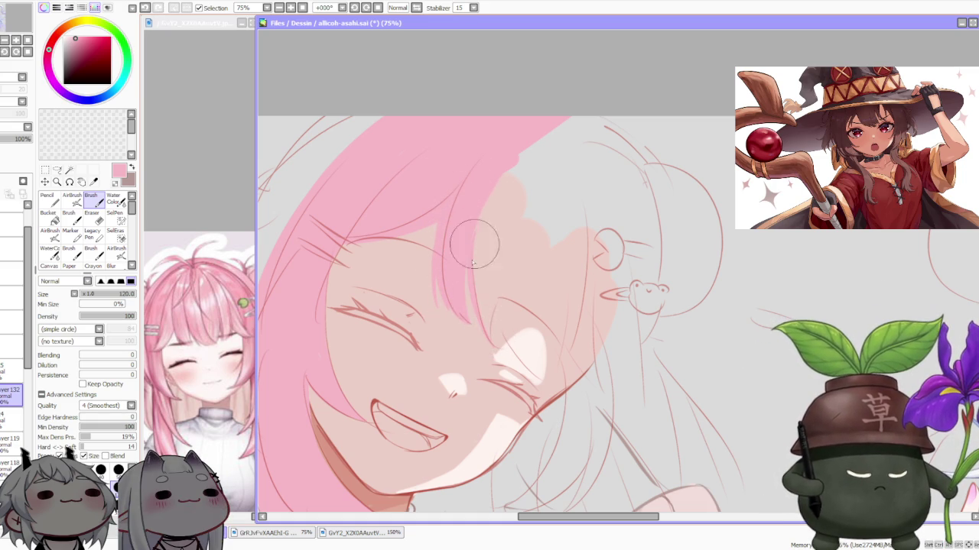
key(ctrl+z)
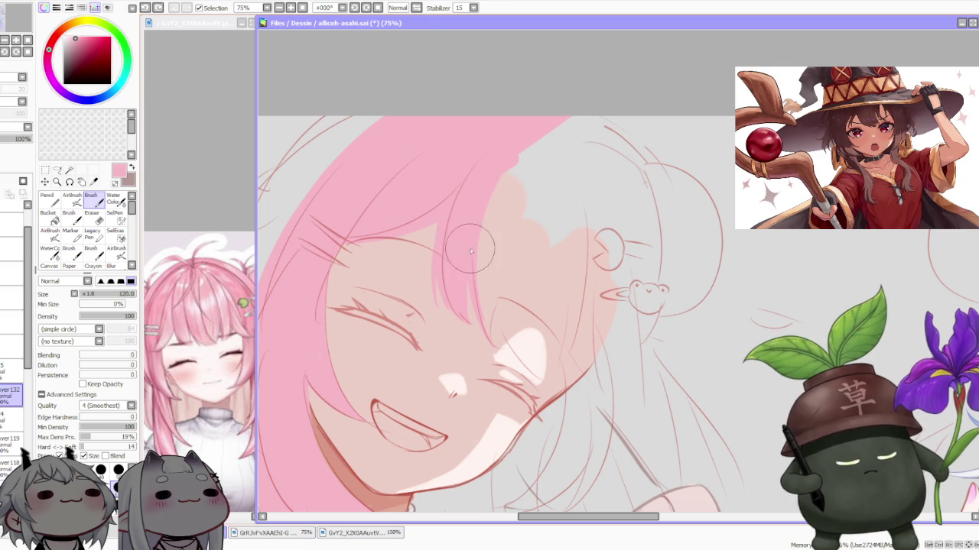
scroll(552, 183, down, 1)
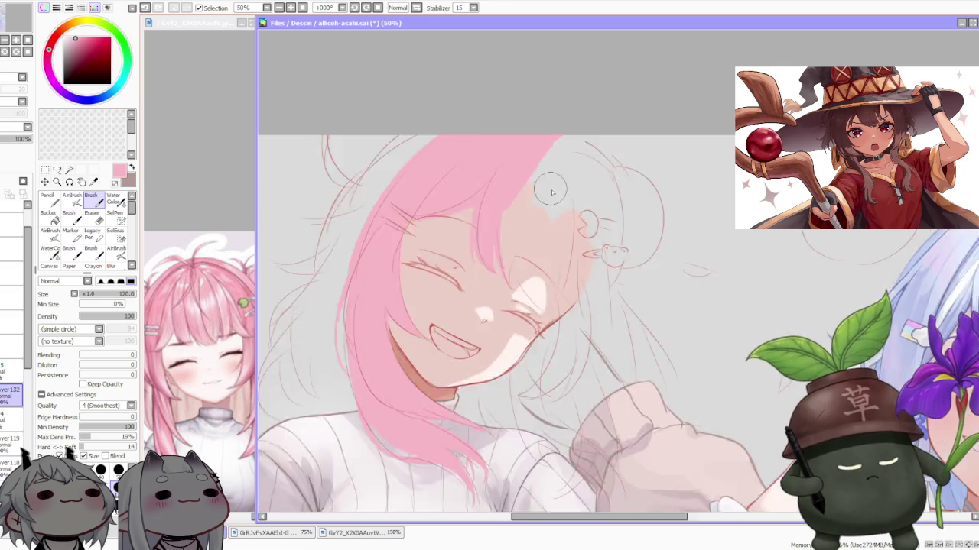
scroll(552, 184, down, 2)
scroll(550, 131, up, 1)
scroll(558, 158, up, 1)
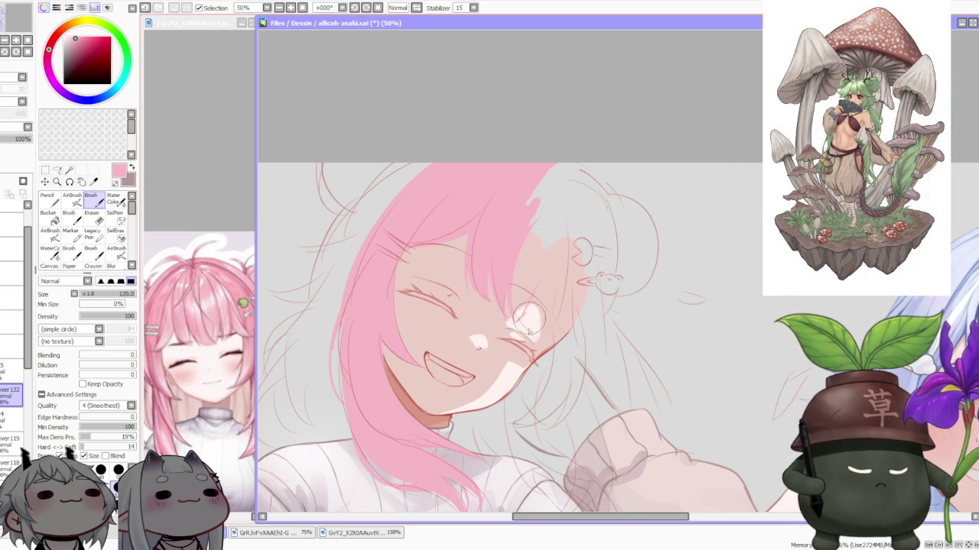
- Build up thin pink hair strands over the cheek and eye, undoing the final stroke
drag(533, 328, 531, 281)
drag(524, 325, 539, 272)
drag(525, 318, 533, 267)
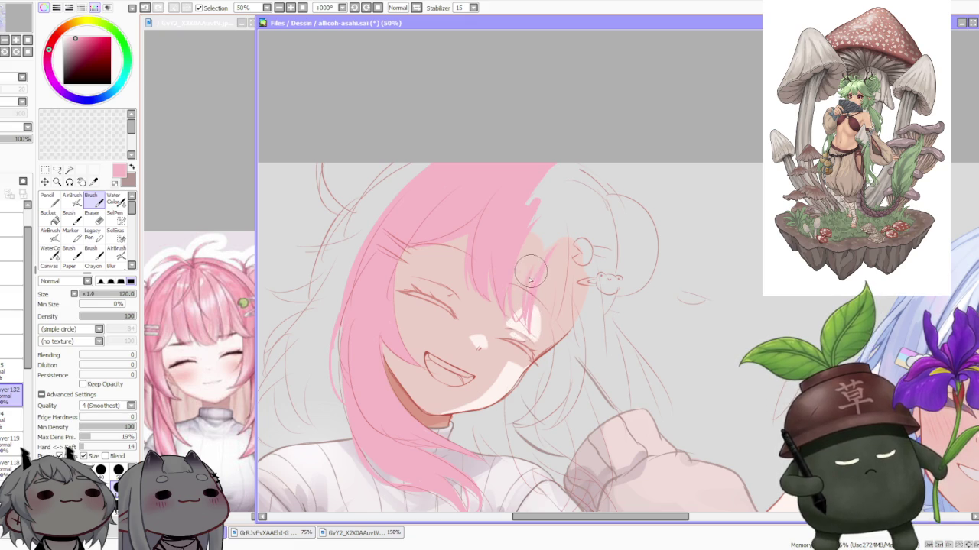
drag(523, 329, 533, 274)
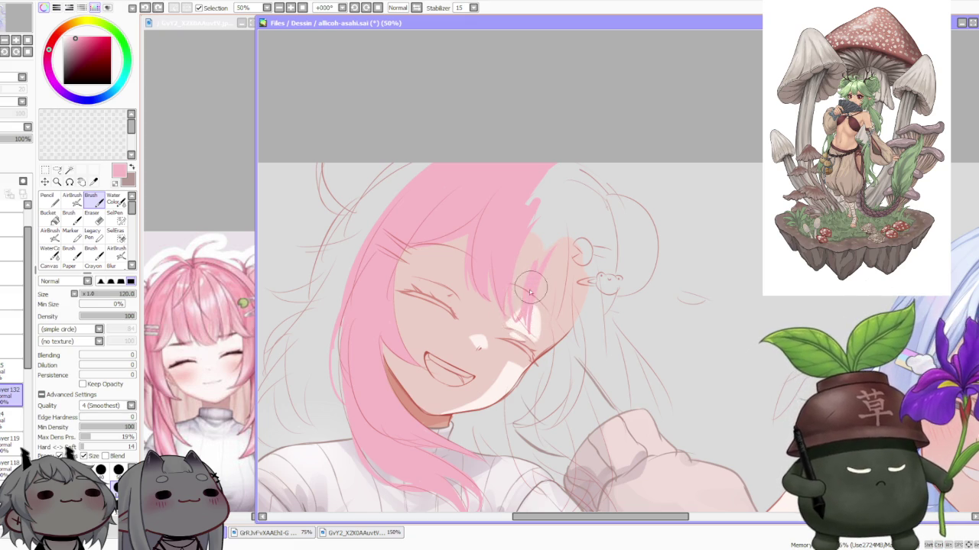
mouse_move(519, 327)
mouse_down()
mouse_move(517, 257)
mouse_move(539, 245)
mouse_move(543, 198)
mouse_up()
scroll(578, 161, down, 3)
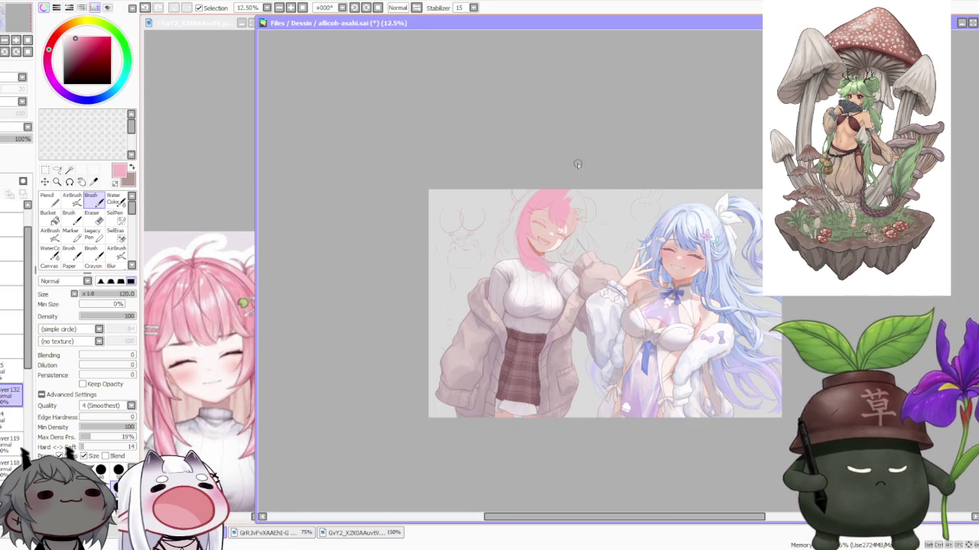
scroll(547, 155, up, 3)
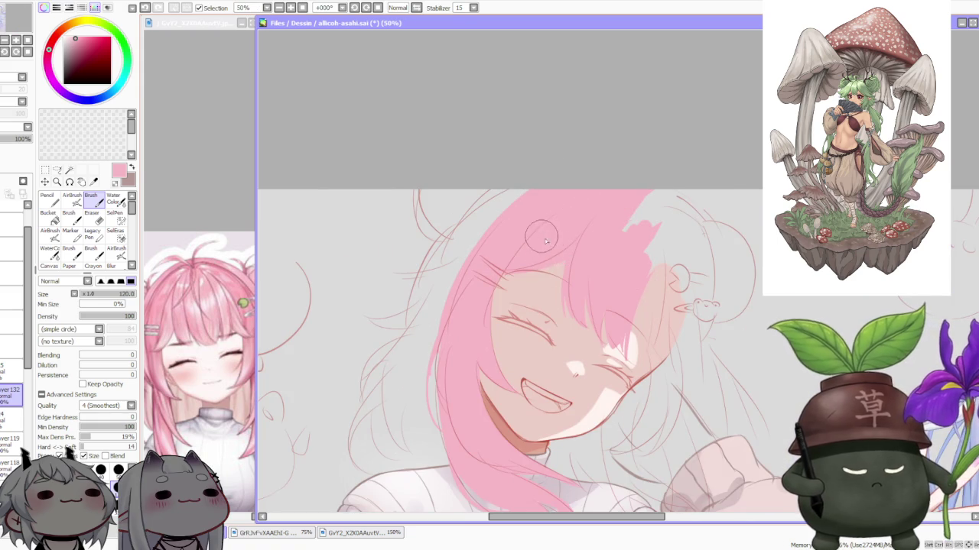
key(ctrl+z)
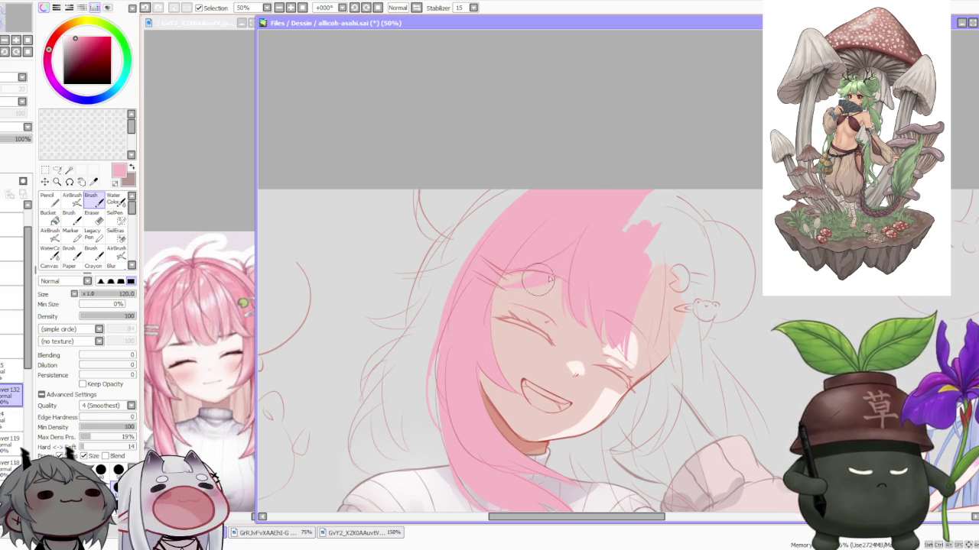
scroll(576, 241, down, 3)
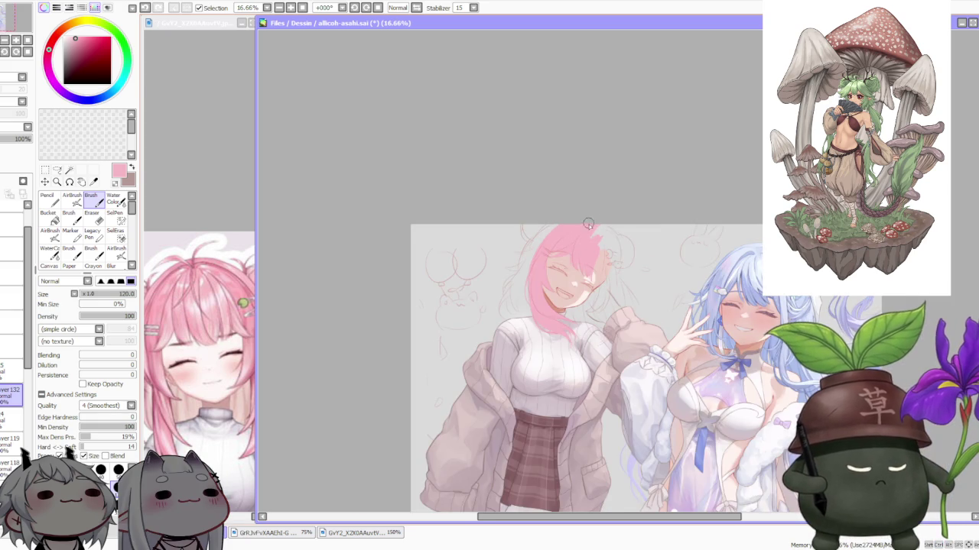
scroll(589, 223, up, 1)
scroll(556, 277, up, 1)
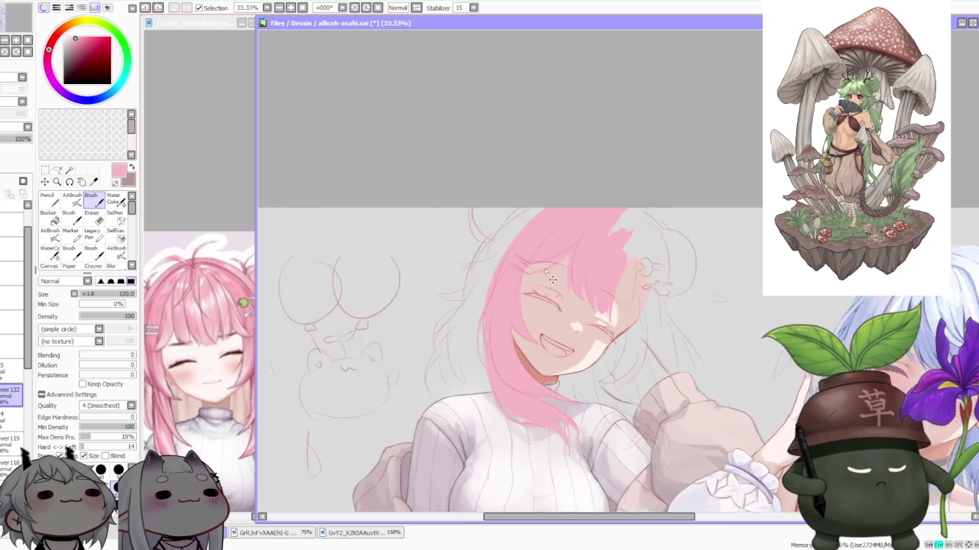
scroll(556, 278, up, 1)
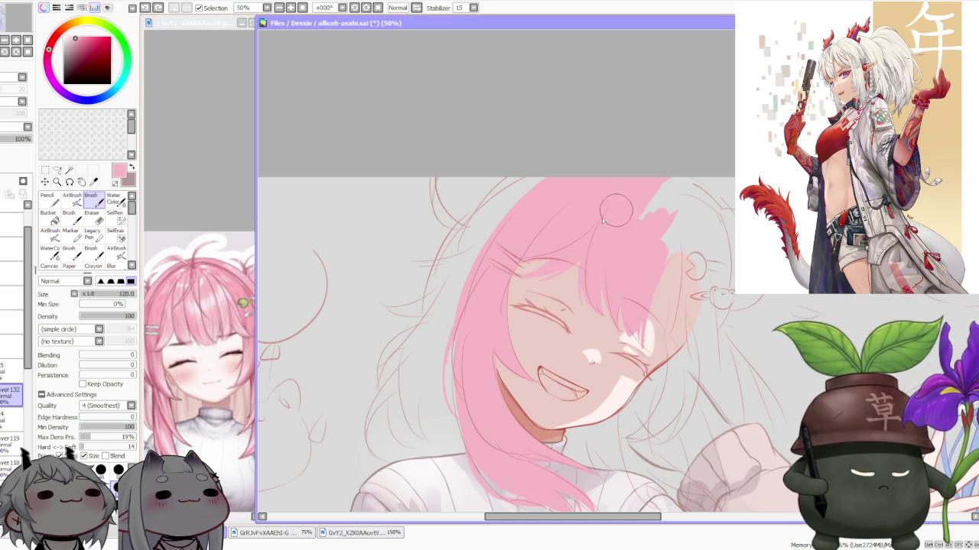
scroll(630, 226, down, 3)
scroll(681, 223, up, 3)
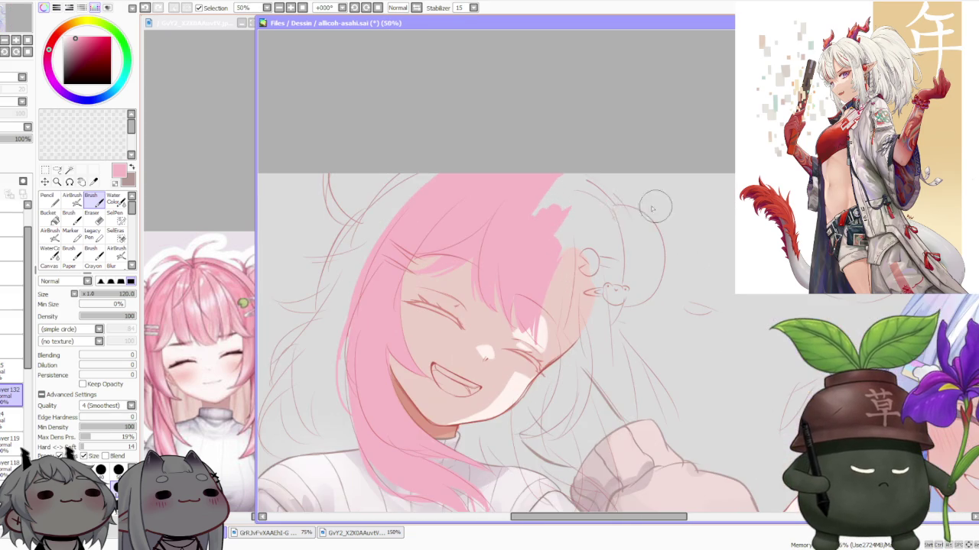
scroll(561, 275, down, 1)
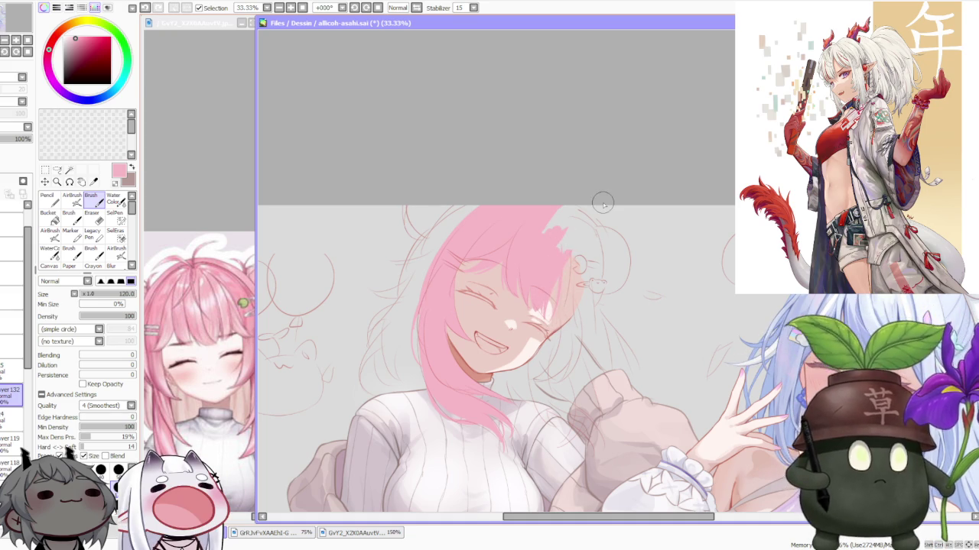
scroll(603, 203, down, 2)
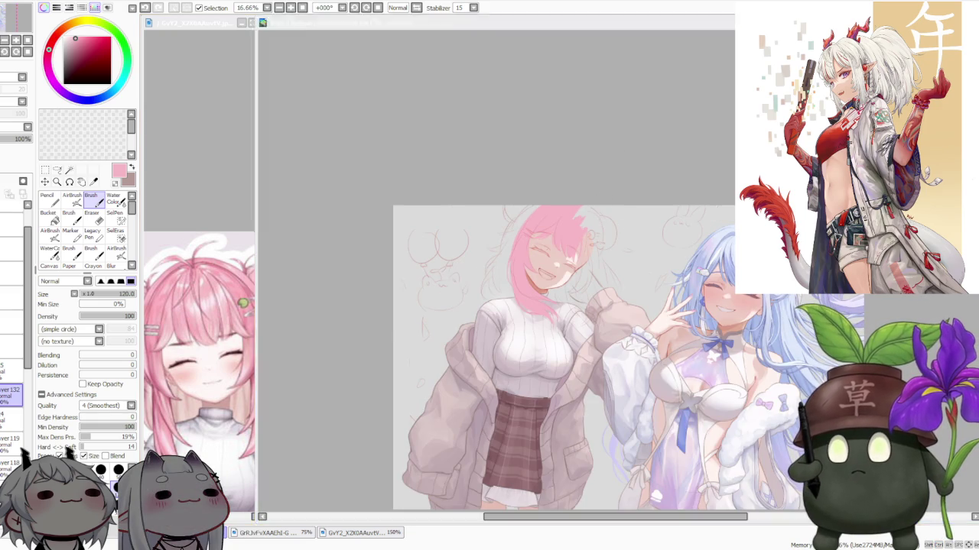
key(alt+Tab)
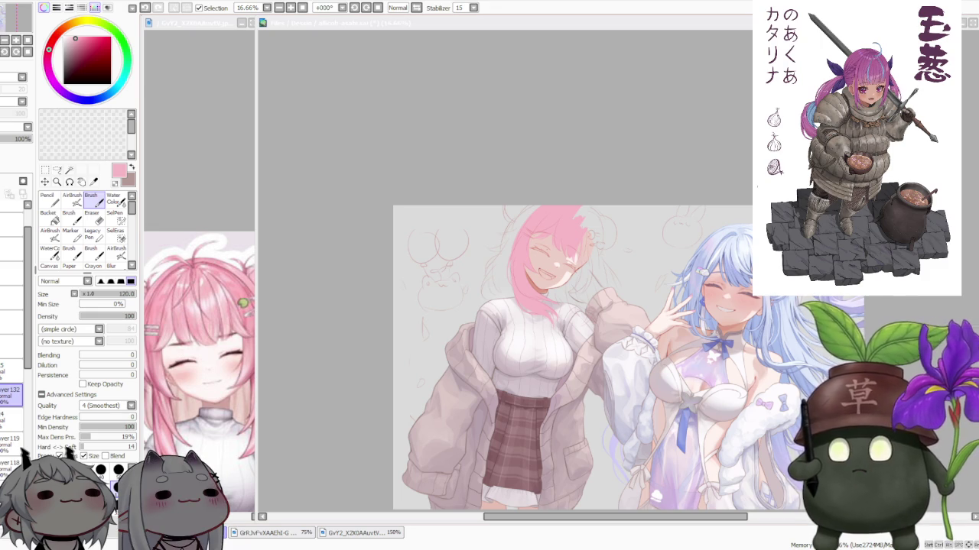
scroll(585, 156, down, 2)
scroll(576, 172, up, 1)
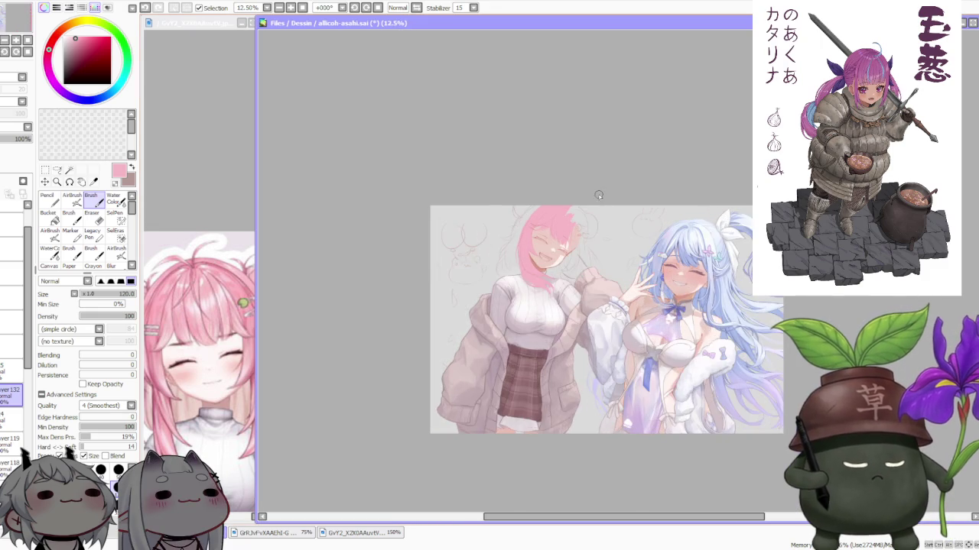
scroll(610, 194, up, 1)
scroll(611, 194, up, 2)
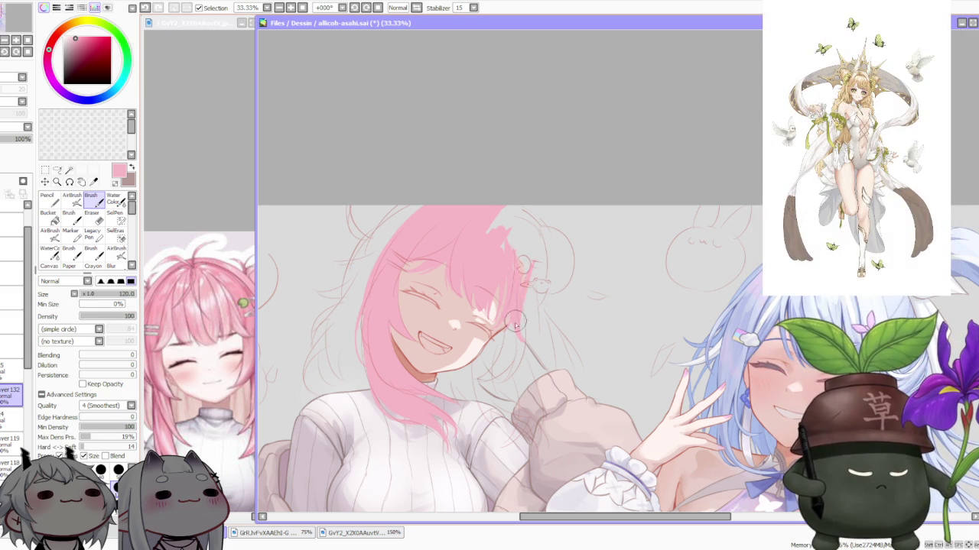
scroll(526, 264, down, 2)
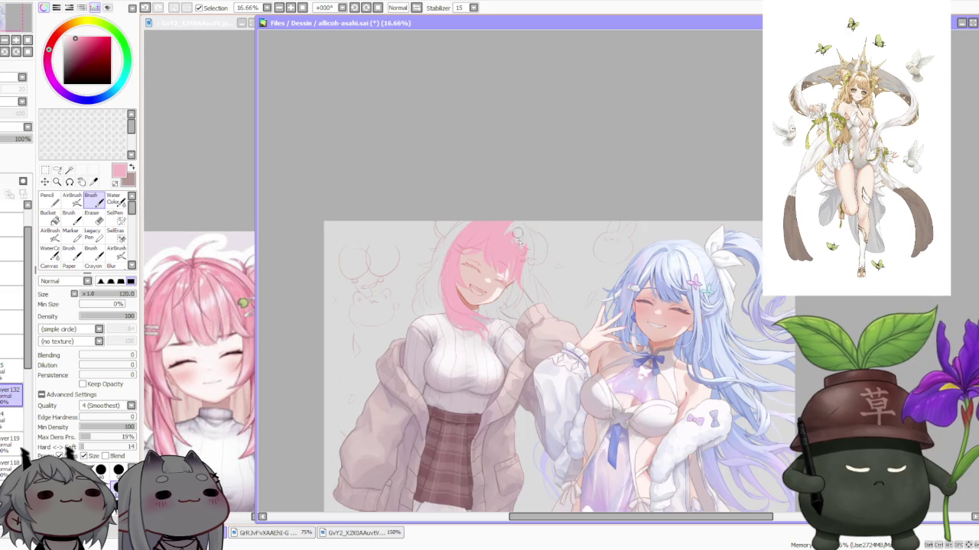
scroll(525, 252, up, 2)
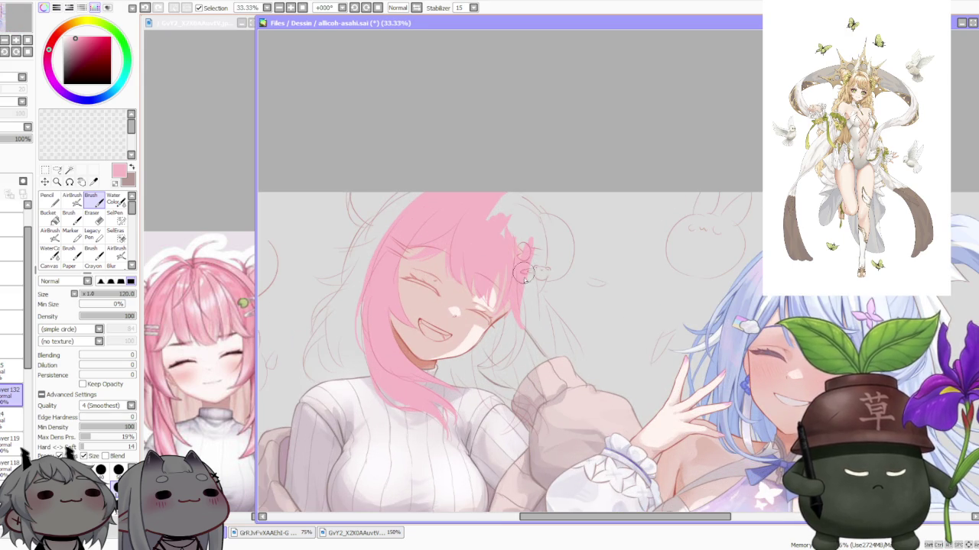
scroll(523, 224, down, 1)
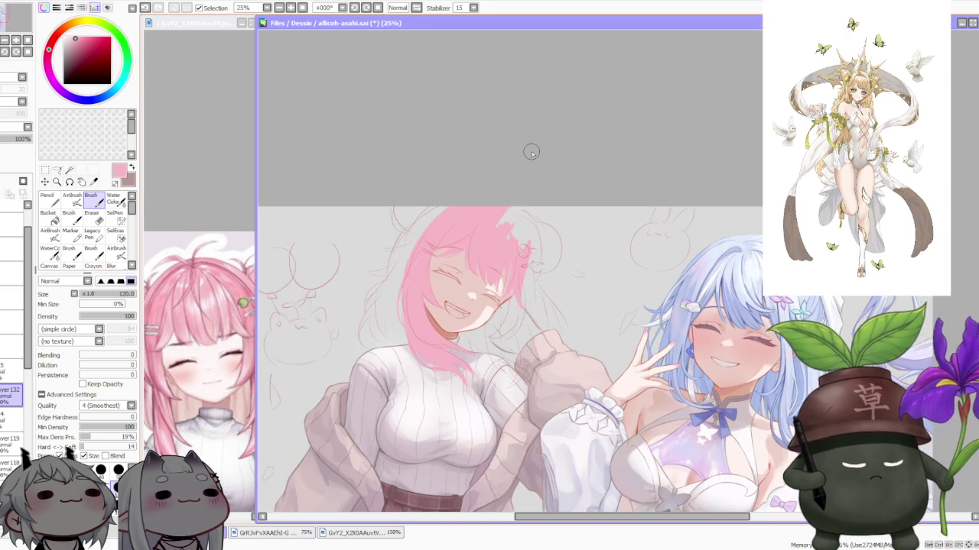
click(415, 8)
- Paint pink along the hair's edge in the flipped view, undoing two misfired strokes
scroll(540, 99, down, 1)
scroll(541, 99, up, 2)
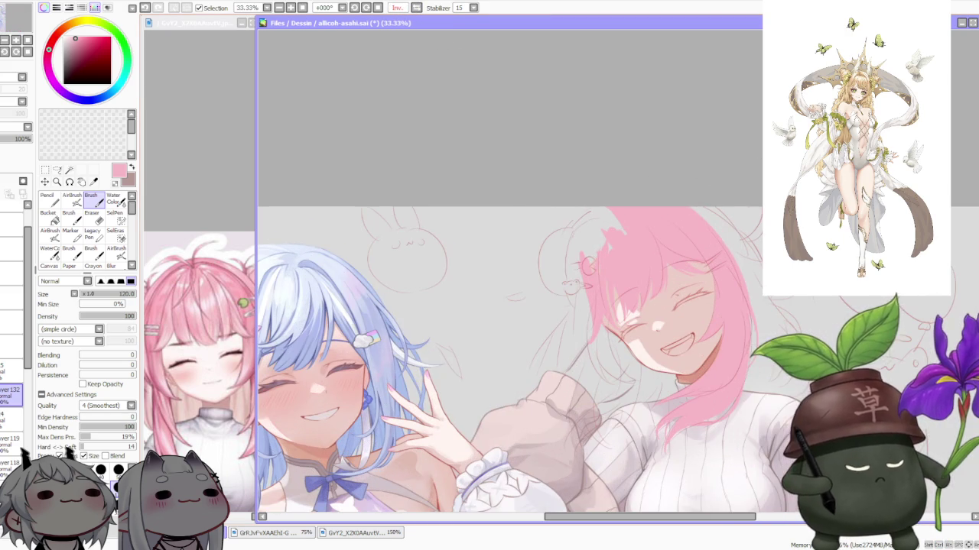
scroll(552, 464, right, 1)
scroll(581, 477, right, 4)
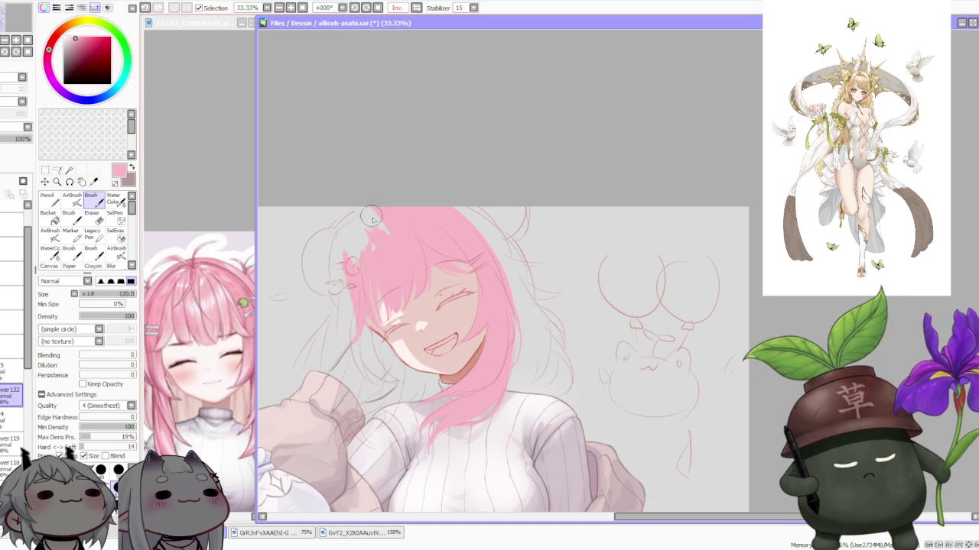
drag(343, 218, 335, 336)
key(ctrl+z)
drag(344, 222, 340, 329)
key(ctrl+z)
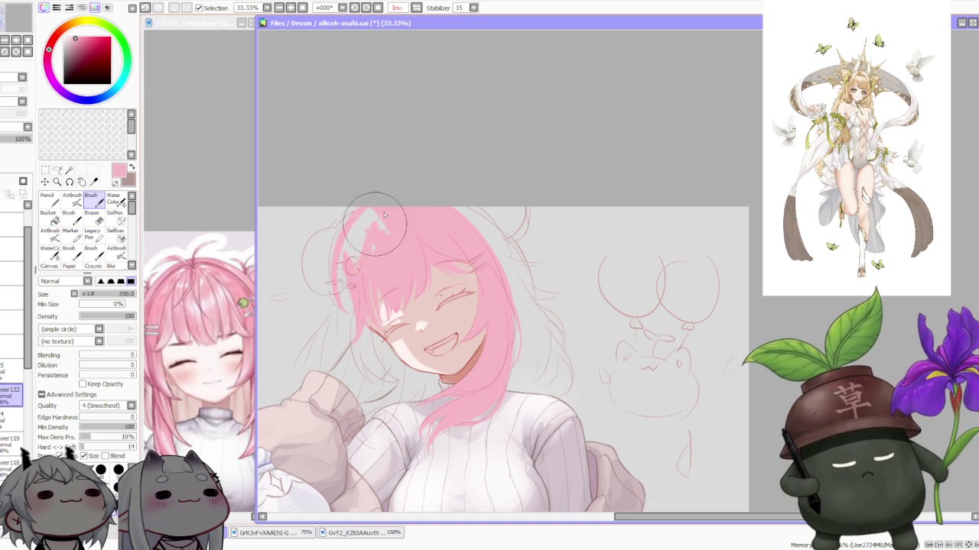
- Fill more of the hair's top edge with pink, then return the view to unmirrored
drag(374, 210, 342, 295)
key(e)
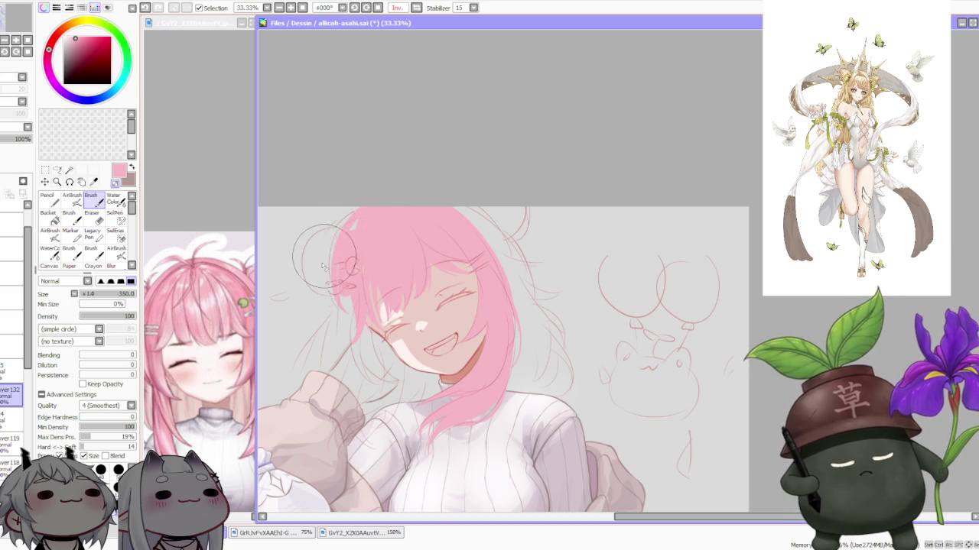
drag(346, 256, 331, 293)
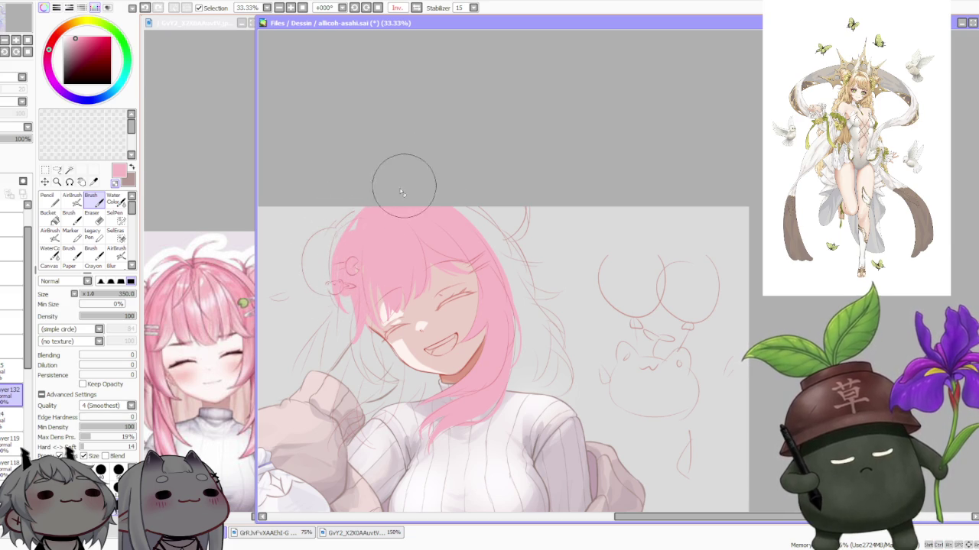
scroll(412, 170, down, 3)
scroll(396, 191, up, 2)
scroll(403, 212, up, 1)
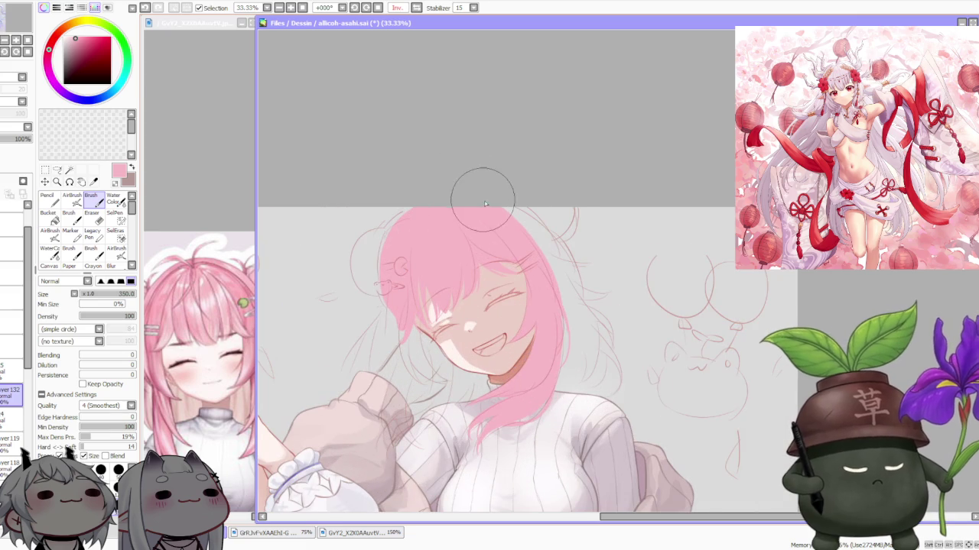
scroll(513, 205, down, 2)
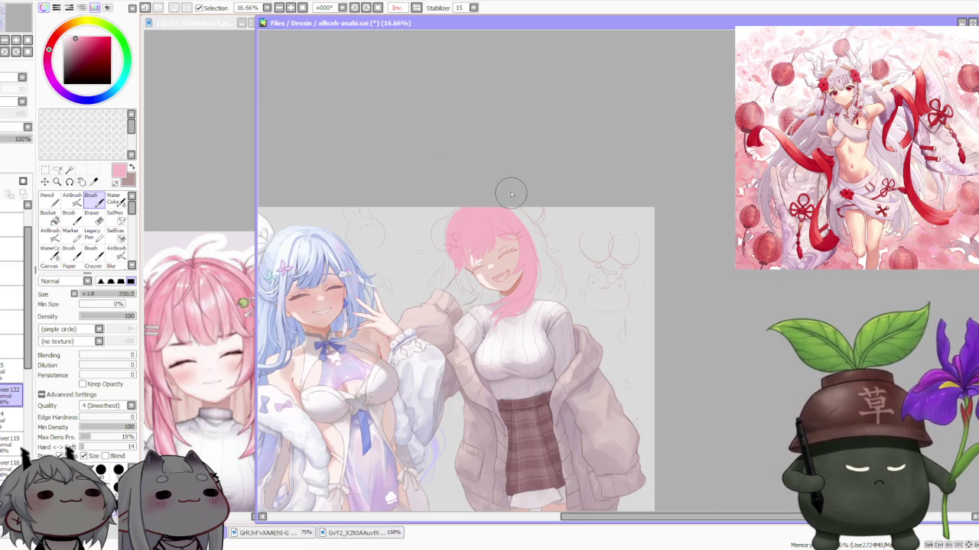
click(416, 8)
scroll(515, 77, up, 2)
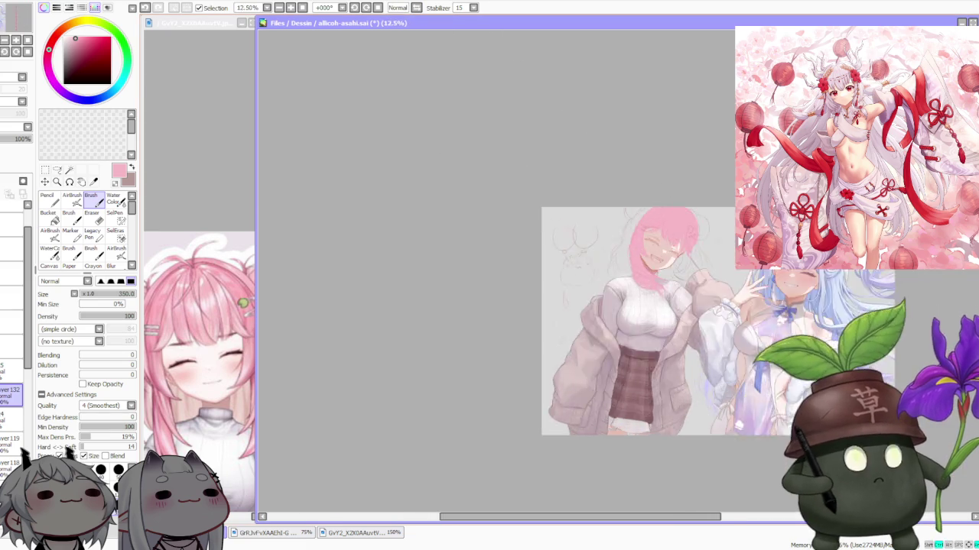
- Zoom the canvas out and back in to survey the illustration
scroll(578, 320, down, 1)
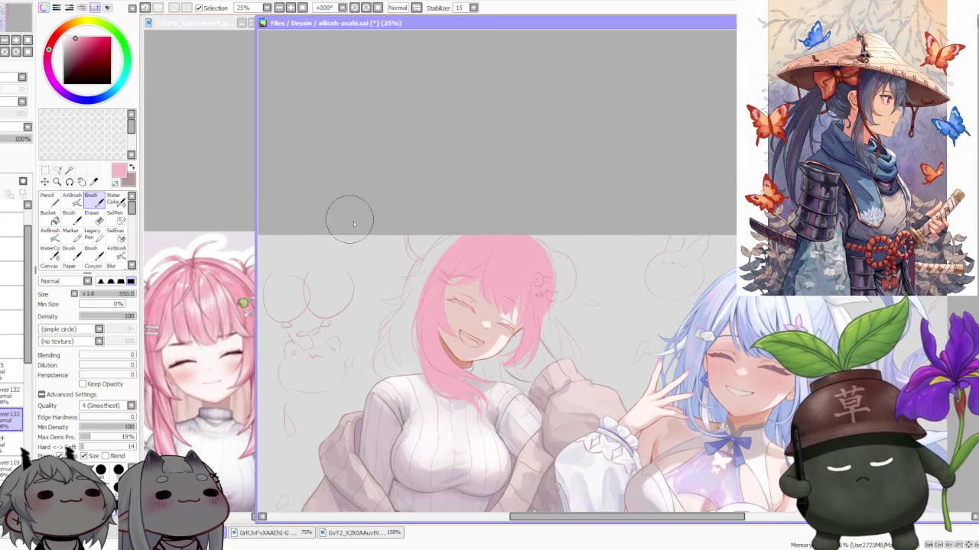
scroll(423, 225, down, 1)
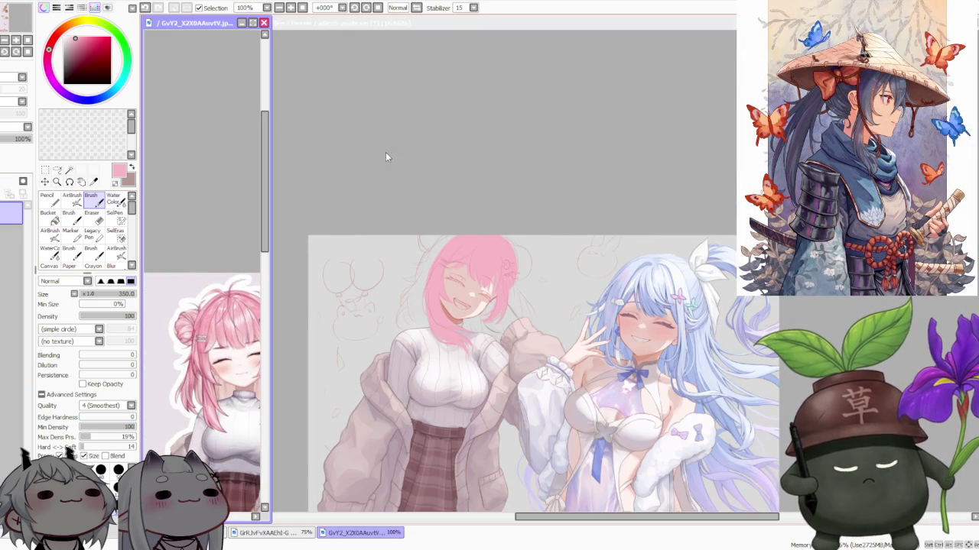
scroll(406, 276, up, 2)
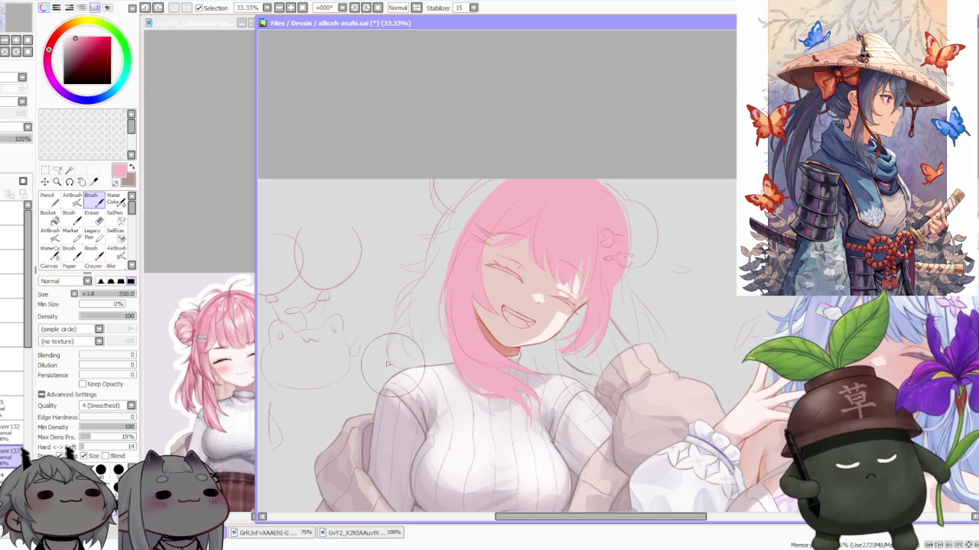
- Paint loose pink strands on the hair's left side, redoing several strokes with undo
drag(413, 312, 388, 366)
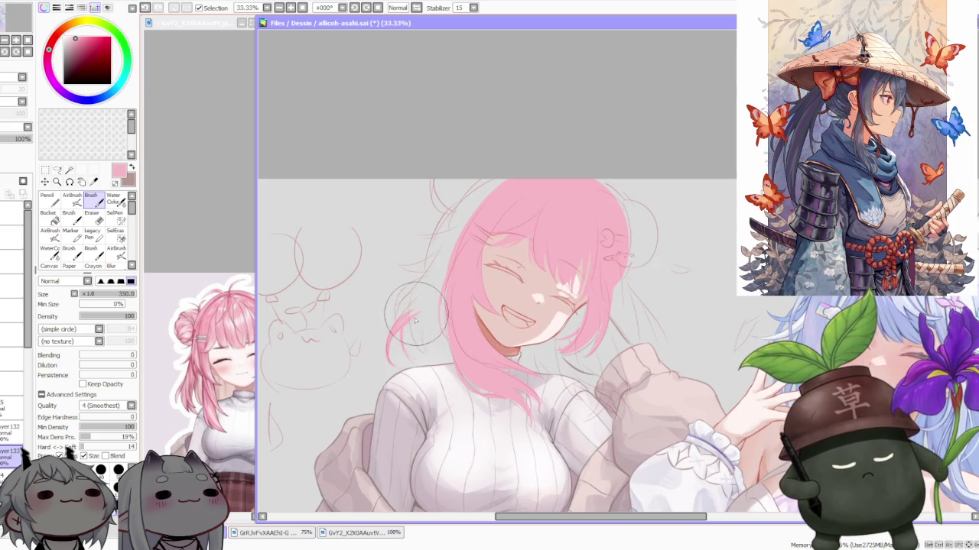
mouse_move(447, 264)
mouse_down()
mouse_move(394, 367)
mouse_move(406, 359)
mouse_up()
drag(450, 286, 390, 363)
mouse_move(451, 260)
mouse_down()
mouse_move(386, 356)
mouse_move(379, 348)
mouse_move(393, 330)
mouse_move(386, 356)
mouse_move(397, 348)
mouse_up()
key(ctrl+z)
drag(451, 252, 408, 322)
key(ctrl+z)
key(ctrl+z)
mouse_move(459, 233)
mouse_down()
mouse_move(416, 285)
mouse_move(435, 337)
mouse_up()
key(ctrl+z)
drag(454, 264, 428, 344)
key(ctrl+z)
mouse_move(459, 252)
mouse_down()
mouse_move(443, 344)
mouse_move(443, 275)
mouse_up()
- Rework the left-edge hair strands and fill in a pink bun at the head's upper left
mouse_move(441, 350)
mouse_down()
mouse_move(439, 276)
mouse_move(417, 329)
mouse_up()
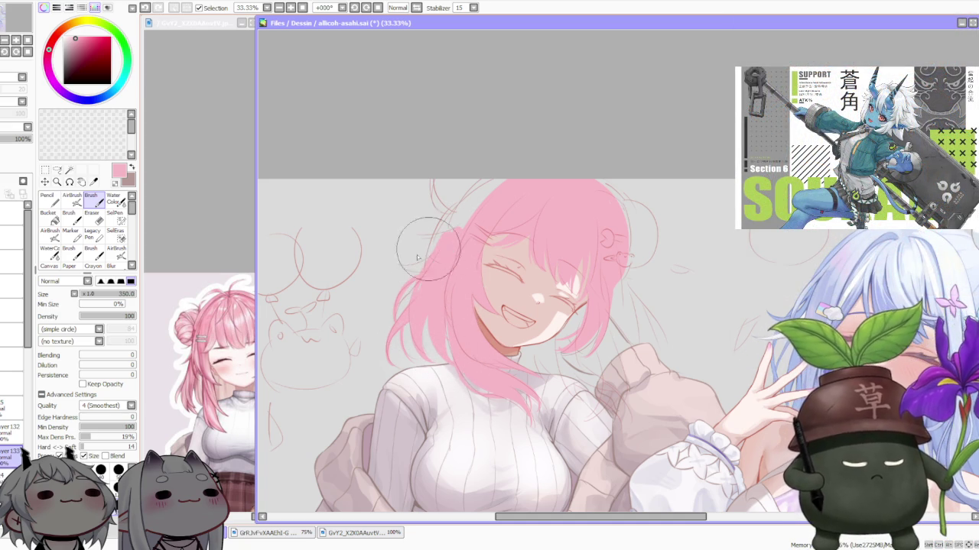
mouse_move(403, 267)
mouse_down()
mouse_move(451, 210)
mouse_move(397, 291)
mouse_up()
mouse_move(428, 229)
mouse_down()
mouse_move(394, 283)
mouse_move(438, 231)
mouse_move(397, 283)
mouse_up()
drag(451, 214, 397, 287)
mouse_move(428, 237)
mouse_down()
mouse_move(395, 269)
mouse_move(451, 211)
mouse_move(398, 286)
mouse_move(459, 198)
mouse_move(409, 279)
mouse_up()
drag(489, 175, 444, 222)
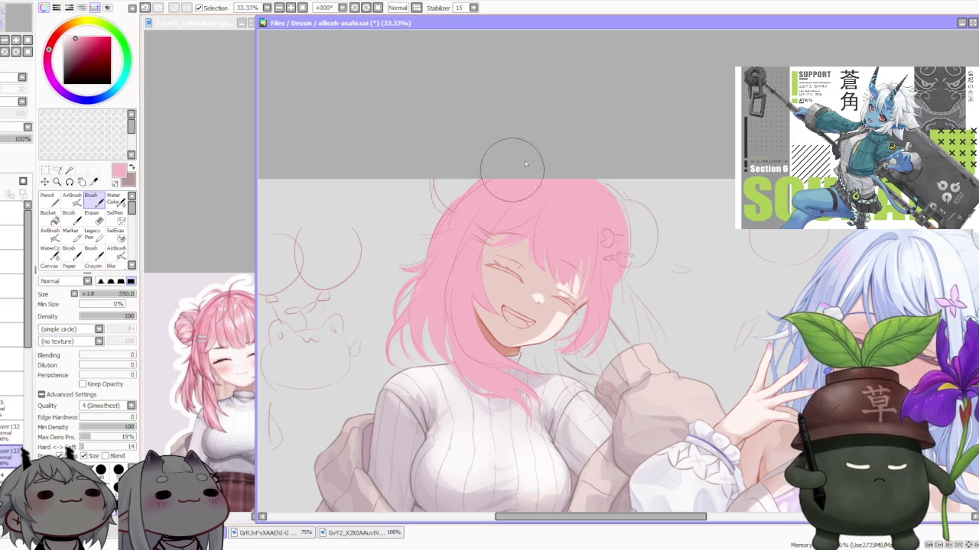
mouse_move(450, 186)
mouse_down()
mouse_move(440, 157)
mouse_move(428, 217)
mouse_move(474, 179)
mouse_move(440, 210)
mouse_move(451, 212)
mouse_move(435, 185)
mouse_up()
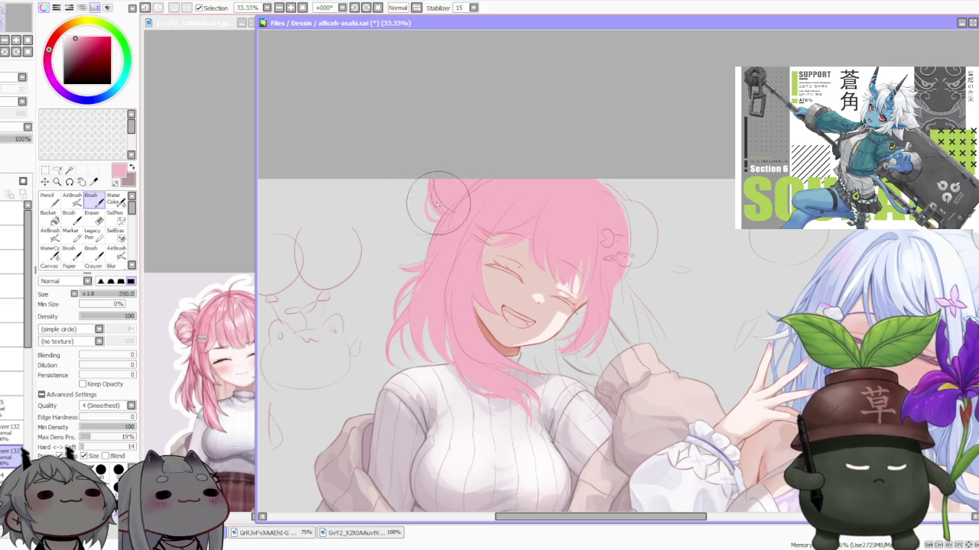
- Pan and zoom to view the whole illustration, then adjust the paint colour's tint
scroll(604, 152, down, 2)
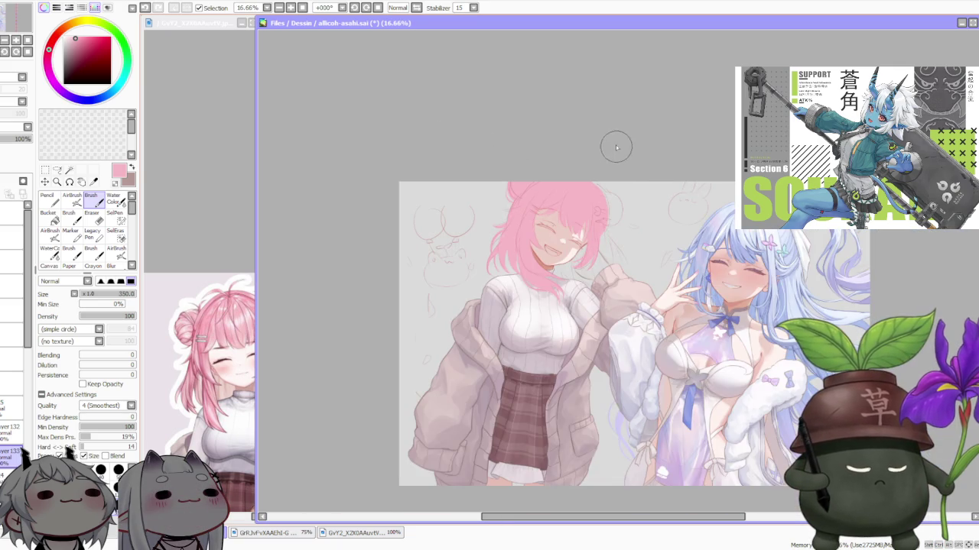
scroll(617, 149, up, 2)
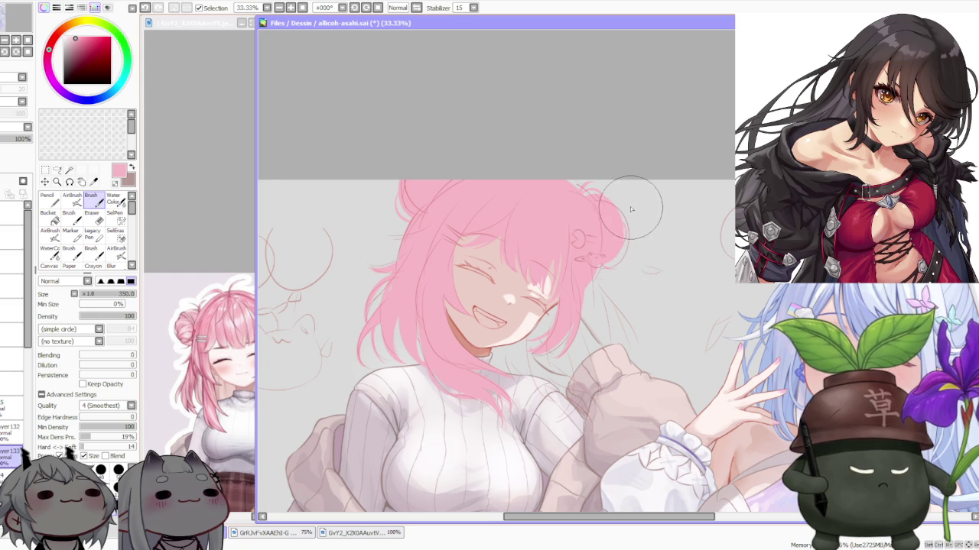
scroll(630, 210, down, 3)
drag(636, 166, 654, 167)
scroll(656, 186, up, 2)
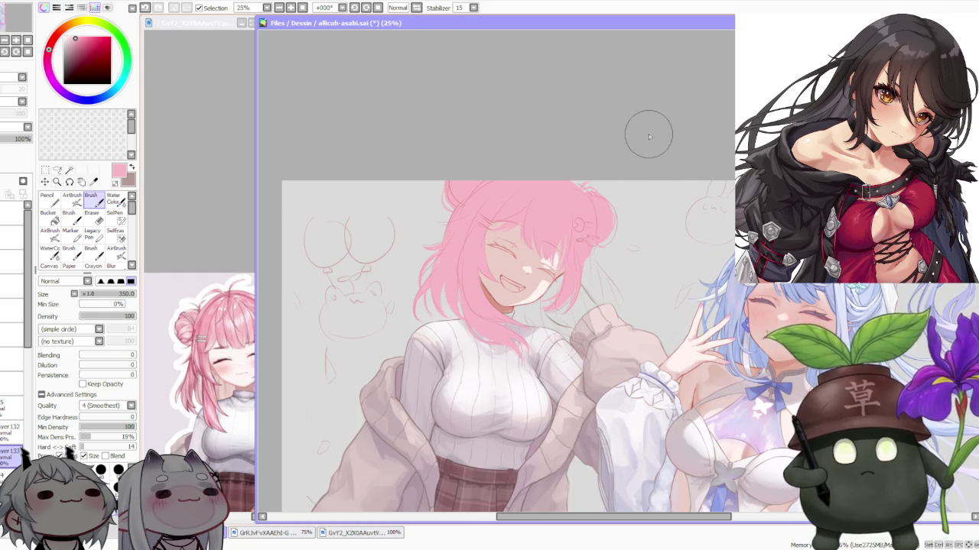
click(71, 38)
- Switch to the Pencil tool and eyedrop the pink from the girl's hair
click(46, 198)
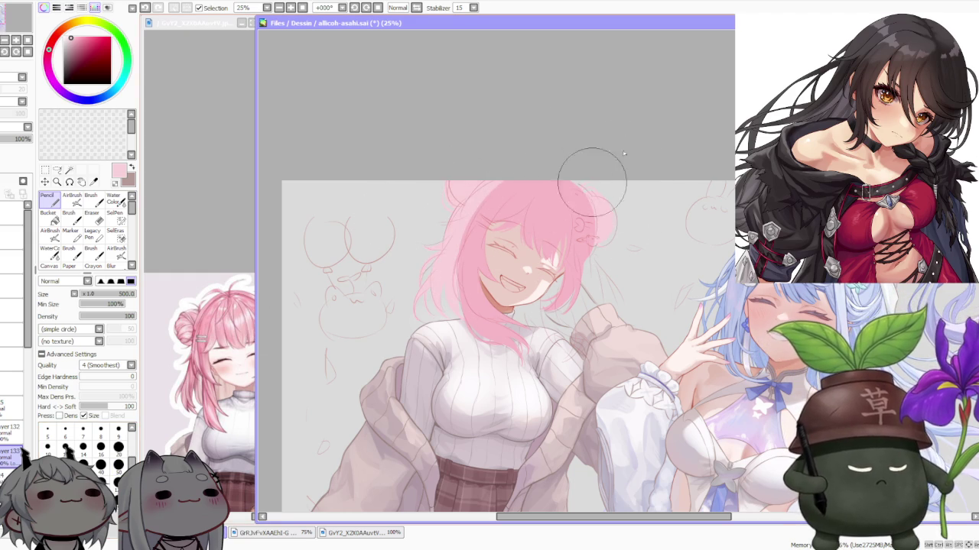
scroll(535, 162, down, 1)
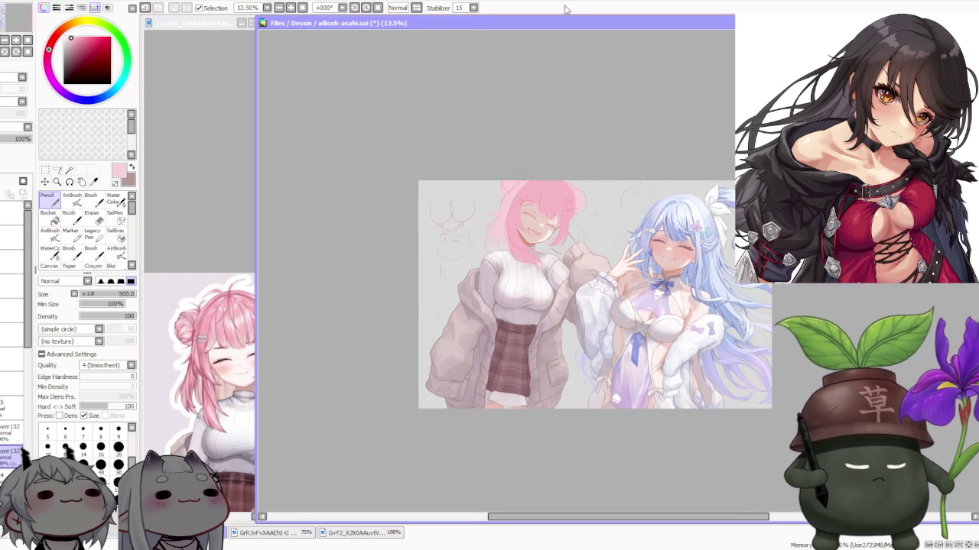
scroll(538, 183, up, 1)
scroll(537, 180, up, 1)
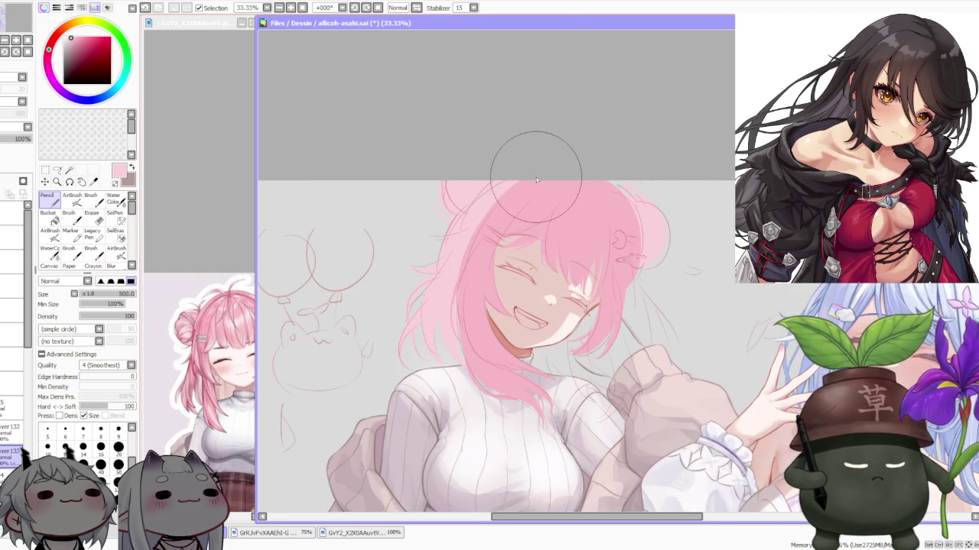
alt+click(588, 194)
scroll(588, 187, down, 2)
scroll(608, 245, down, 1)
scroll(601, 223, up, 1)
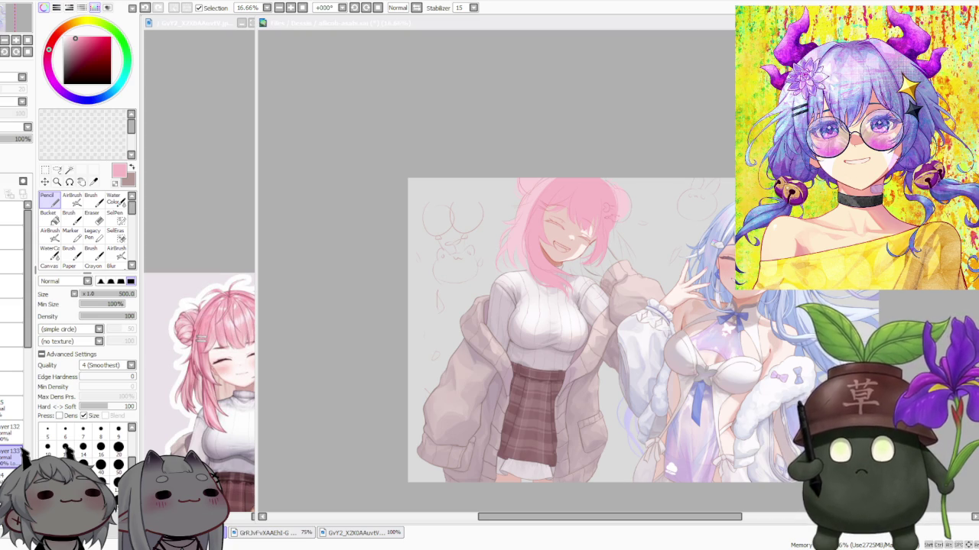
- Select the upper layer and make the line-art character sheet visible over the illustration
click(459, 122)
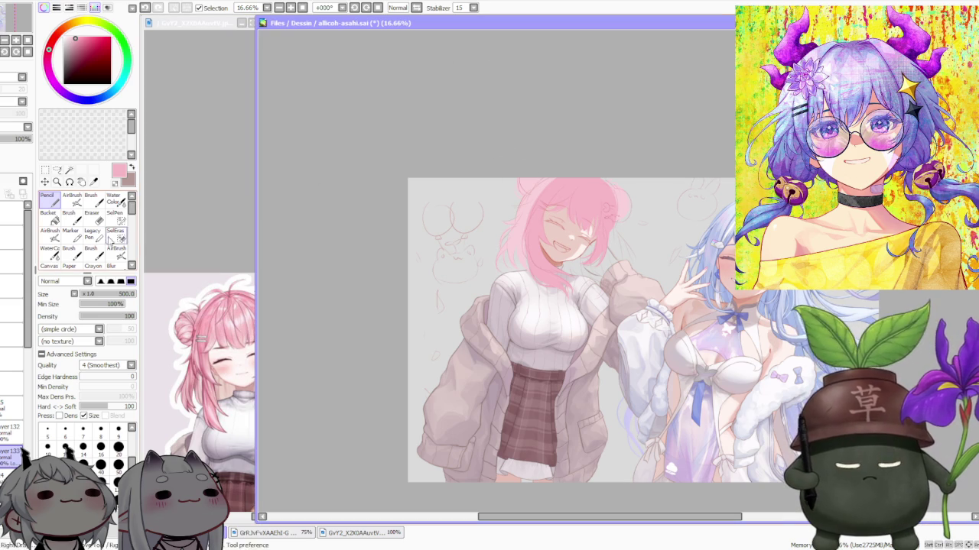
click(20, 239)
key(ctrl+v)
scroll(552, 246, down, 1)
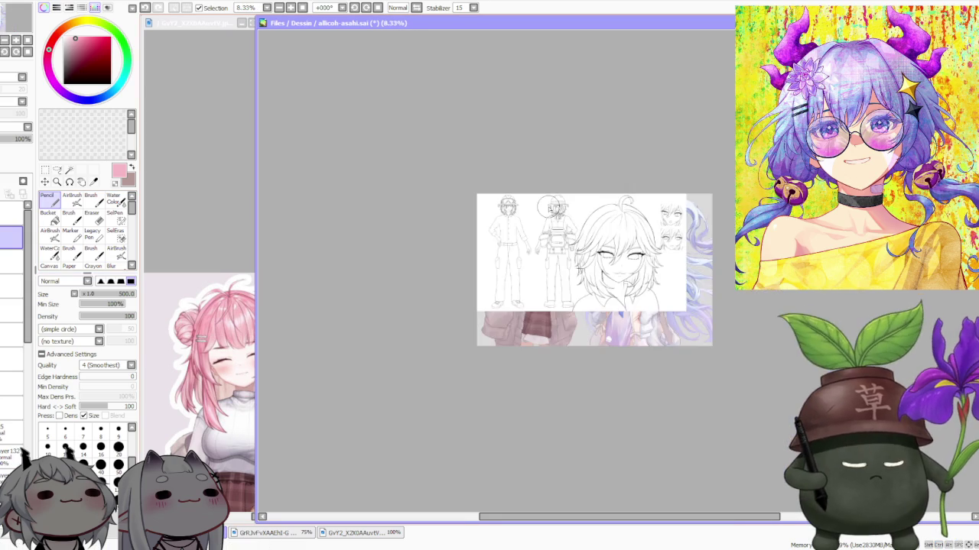
scroll(552, 246, up, 1)
scroll(552, 246, up, 1)
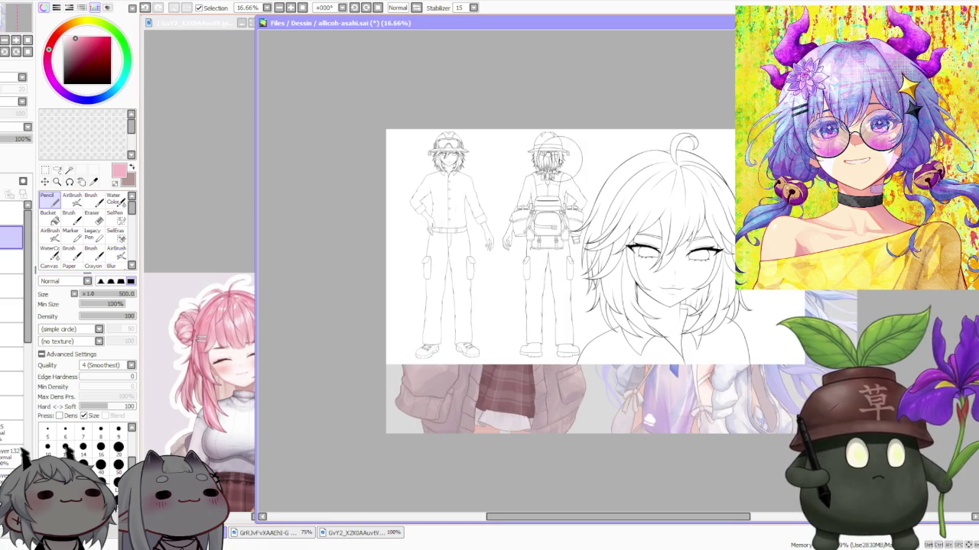
scroll(671, 194, up, 1)
scroll(678, 178, up, 3)
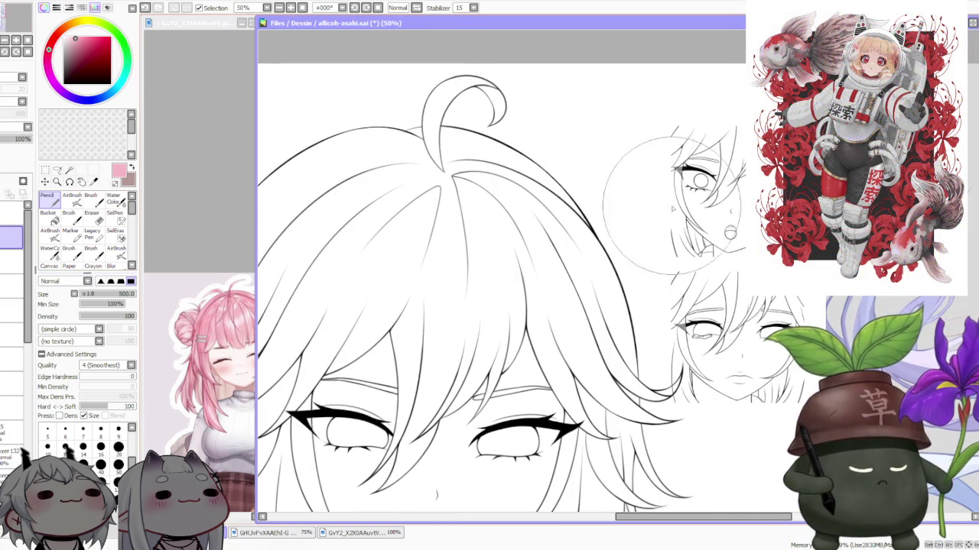
scroll(655, 153, down, 2)
scroll(622, 159, down, 2)
scroll(622, 158, up, 1)
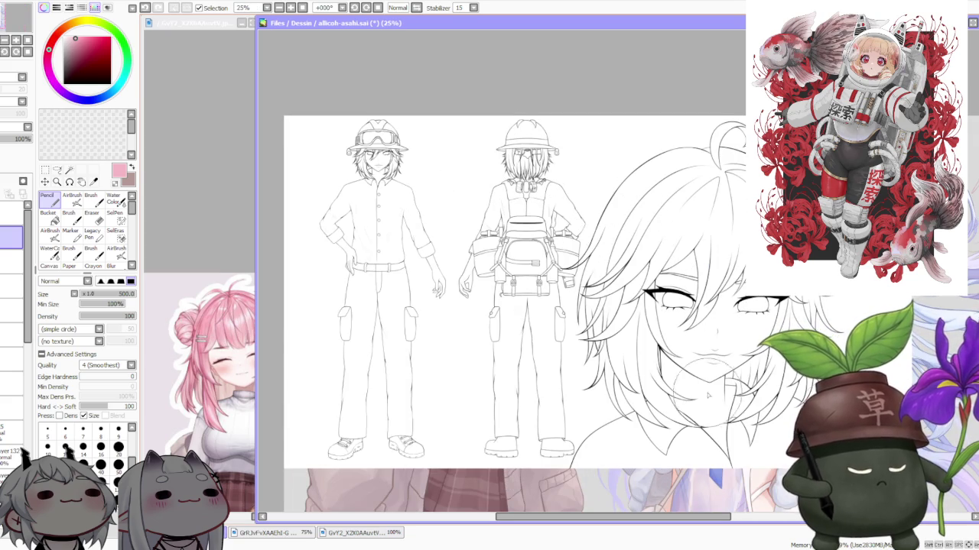
scroll(527, 159, up, 3)
scroll(485, 248, down, 2)
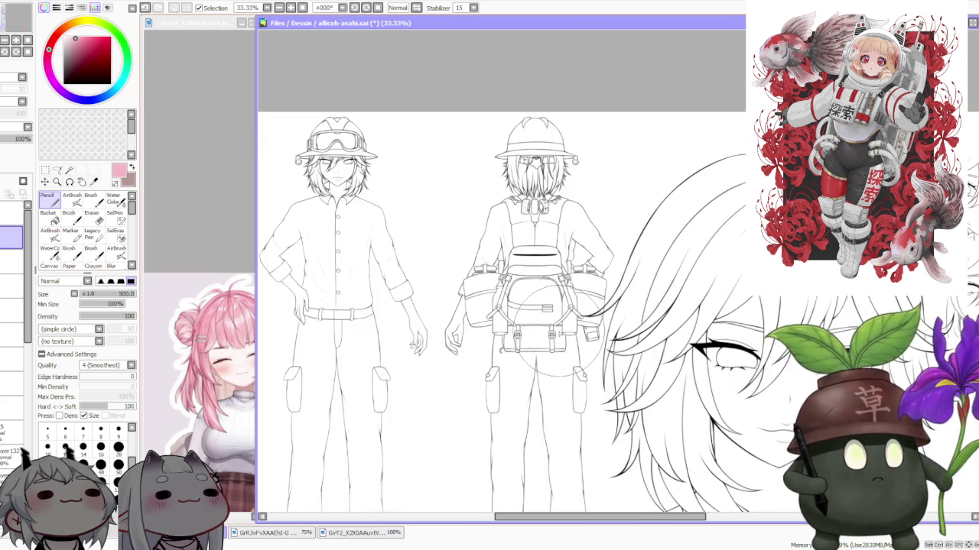
scroll(549, 334, up, 1)
scroll(527, 329, up, 1)
scroll(527, 329, down, 1)
scroll(535, 306, down, 2)
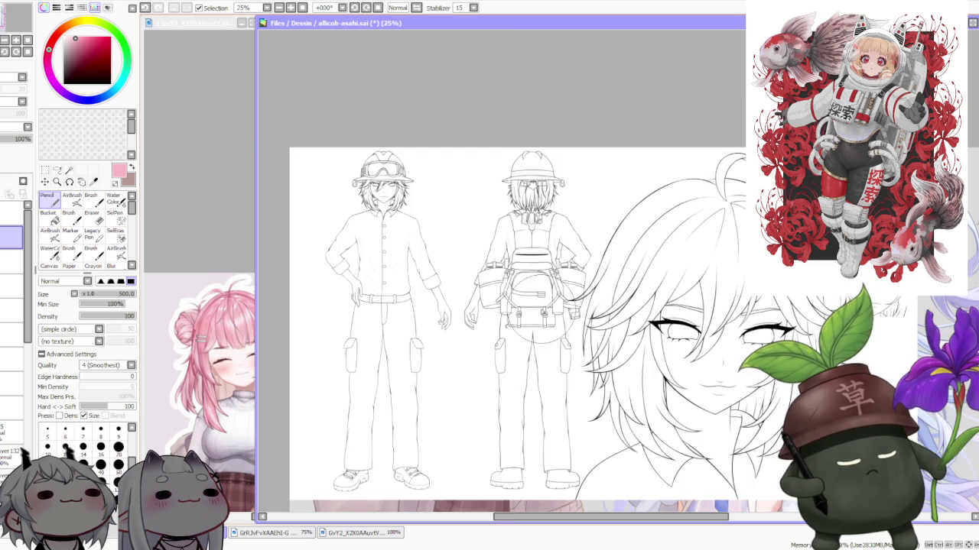
scroll(534, 180, up, 2)
scroll(534, 181, up, 2)
scroll(534, 180, up, 1)
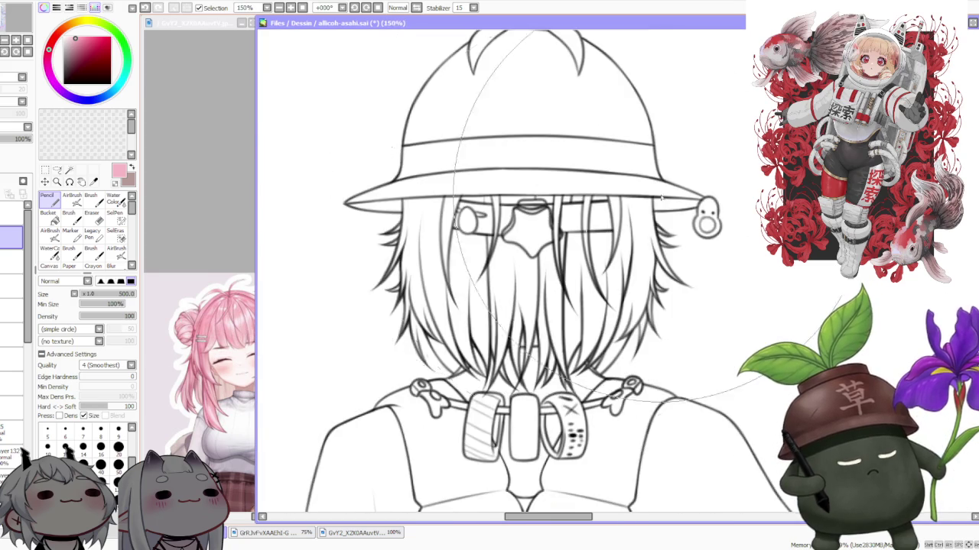
scroll(623, 195, down, 3)
scroll(692, 294, down, 2)
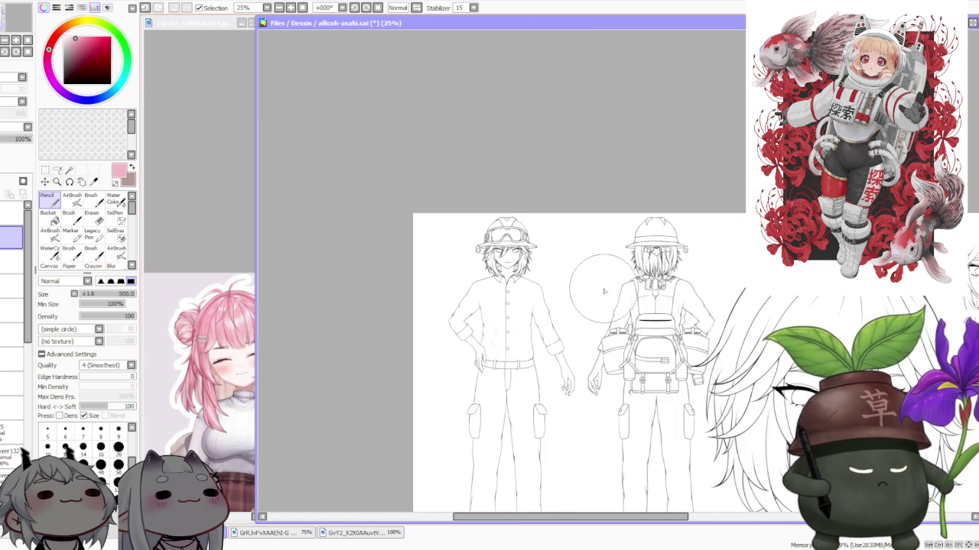
scroll(509, 233, up, 3)
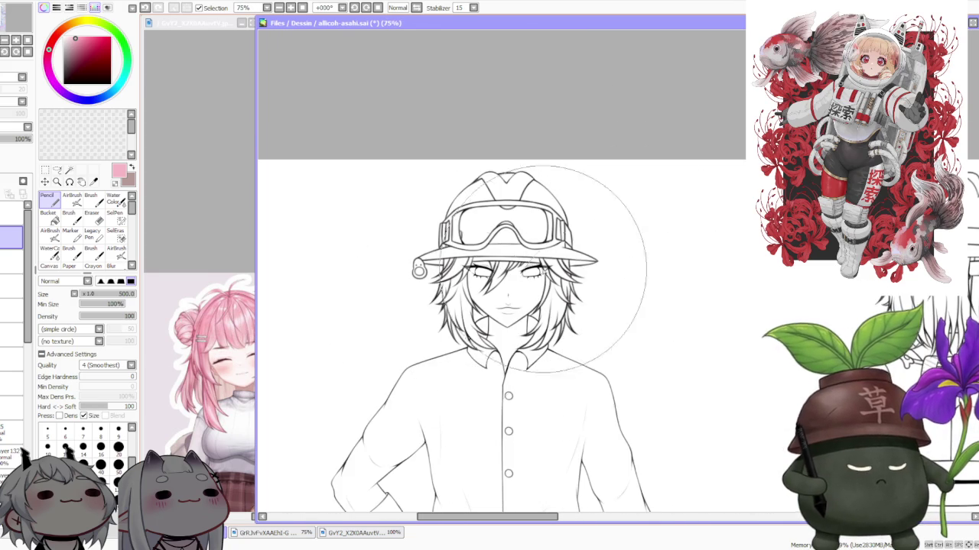
scroll(535, 271, down, 2)
scroll(535, 271, down, 2)
scroll(535, 272, down, 1)
scroll(536, 291, up, 2)
scroll(535, 291, down, 1)
scroll(641, 276, up, 1)
scroll(641, 277, up, 1)
scroll(641, 277, up, 1)
scroll(554, 263, down, 3)
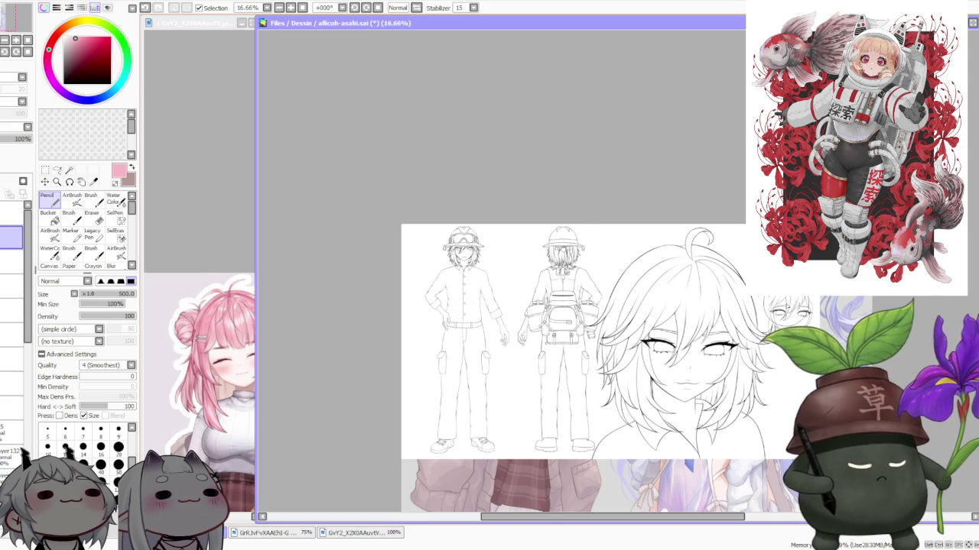
scroll(612, 269, up, 2)
scroll(612, 269, down, 2)
scroll(634, 264, up, 1)
scroll(503, 219, up, 2)
scroll(498, 197, down, 2)
scroll(472, 393, up, 1)
scroll(472, 373, down, 1)
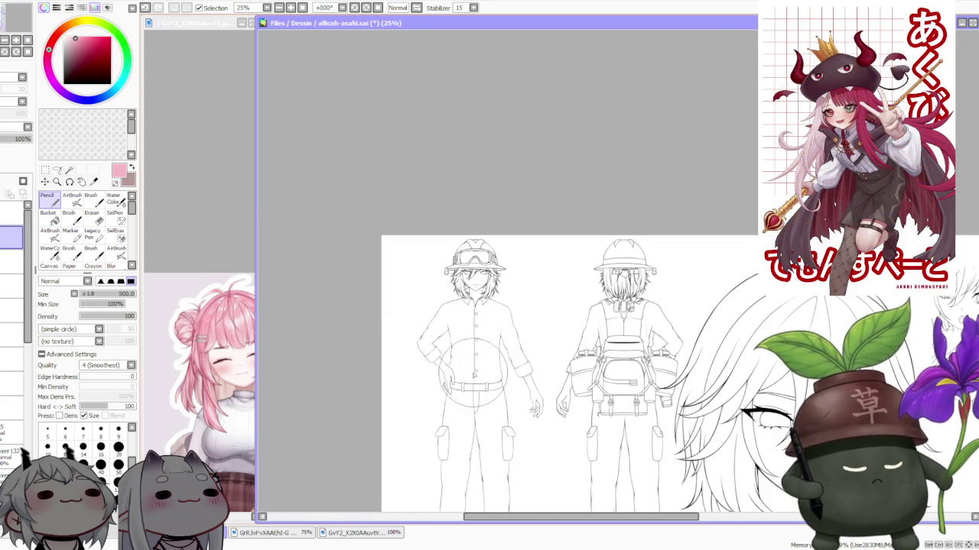
scroll(364, 492, up, 2)
scroll(382, 469, down, 1)
scroll(535, 306, down, 1)
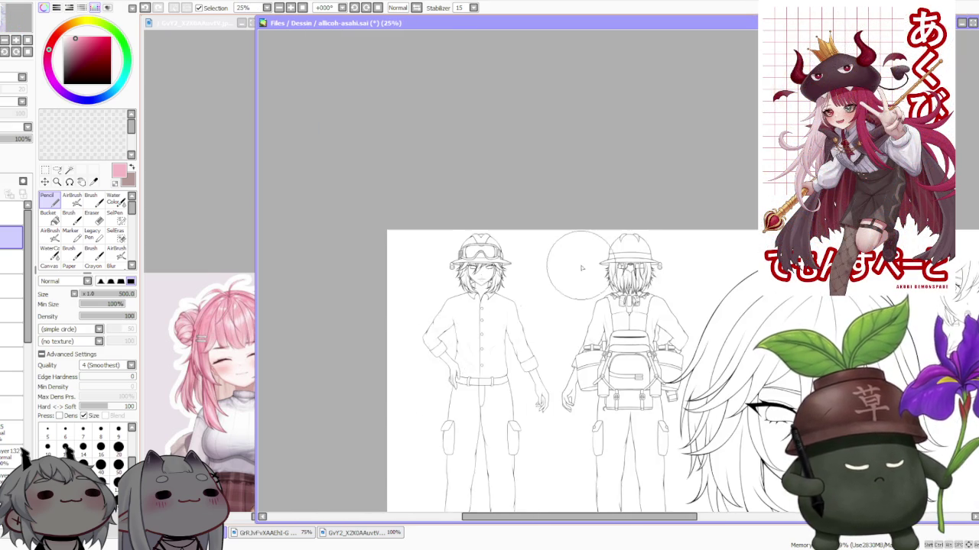
scroll(573, 276, down, 2)
scroll(616, 264, up, 2)
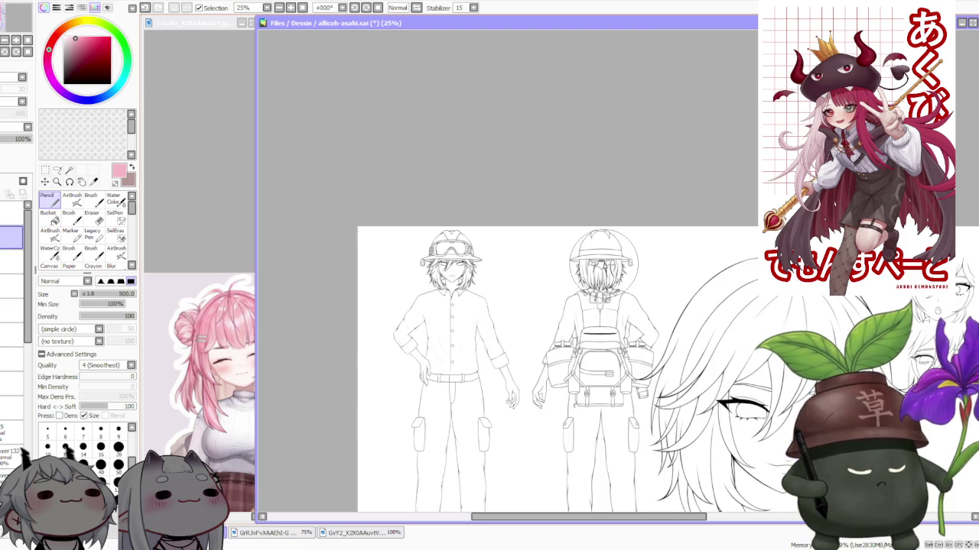
scroll(602, 258, up, 2)
scroll(604, 268, down, 2)
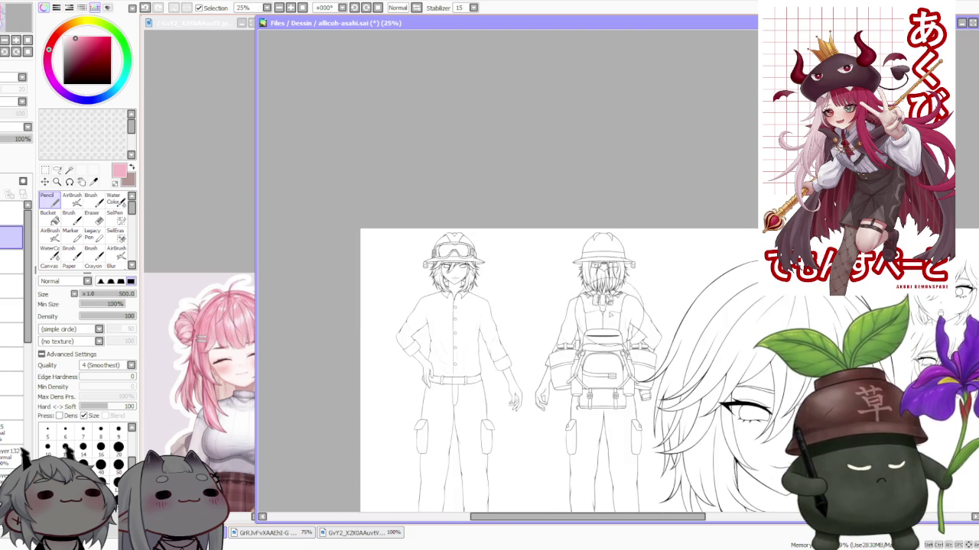
scroll(596, 350, up, 2)
scroll(595, 349, down, 2)
drag(595, 350, 600, 271)
scroll(602, 268, up, 2)
scroll(602, 267, down, 2)
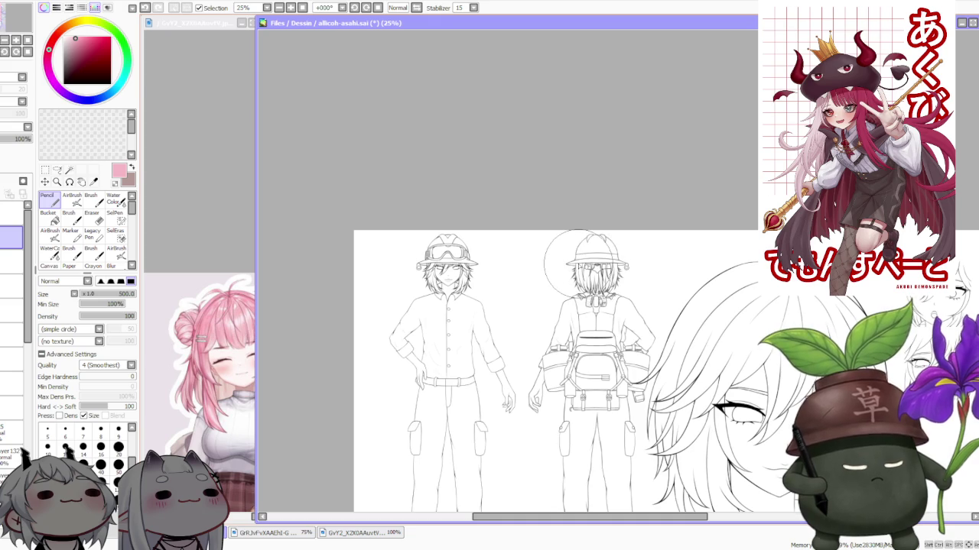
scroll(575, 261, down, 2)
scroll(621, 302, up, 1)
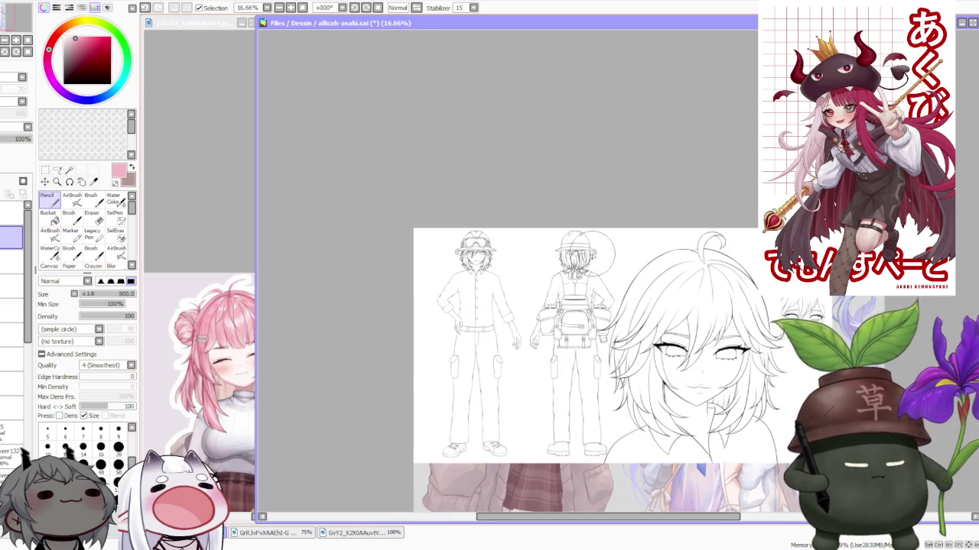
- Hide the pasted line-art reference layer so the two-girl painting with blocked-in pink hair shows
scroll(581, 267, up, 1)
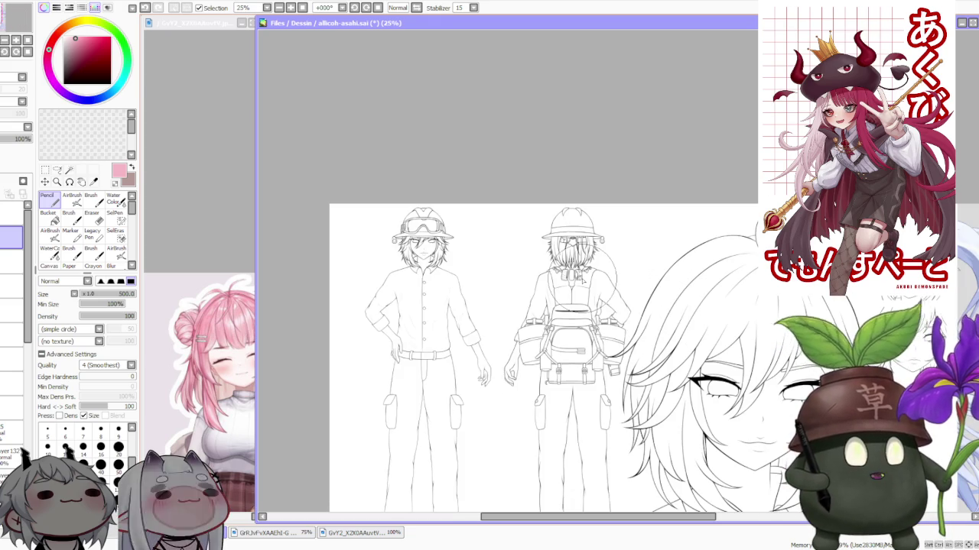
drag(609, 211, 600, 233)
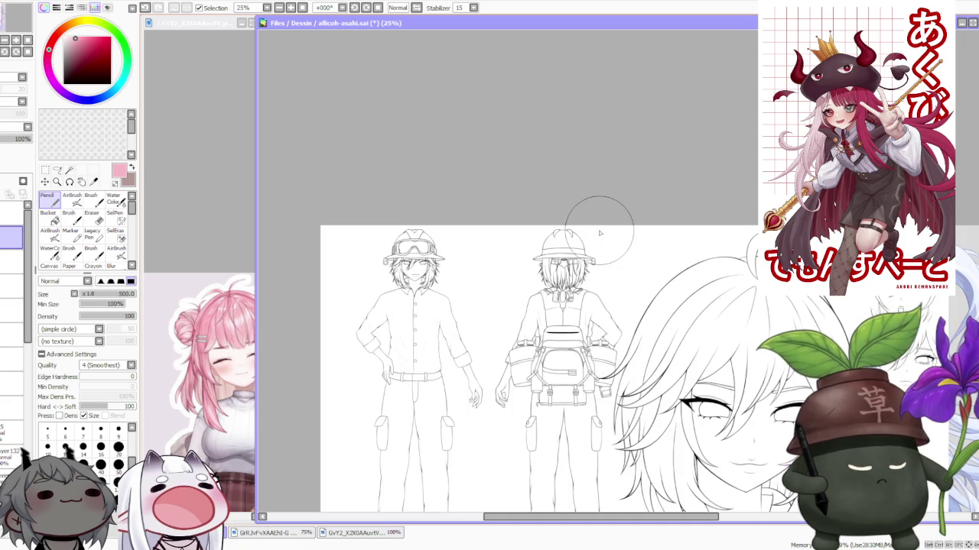
scroll(601, 233, down, 1)
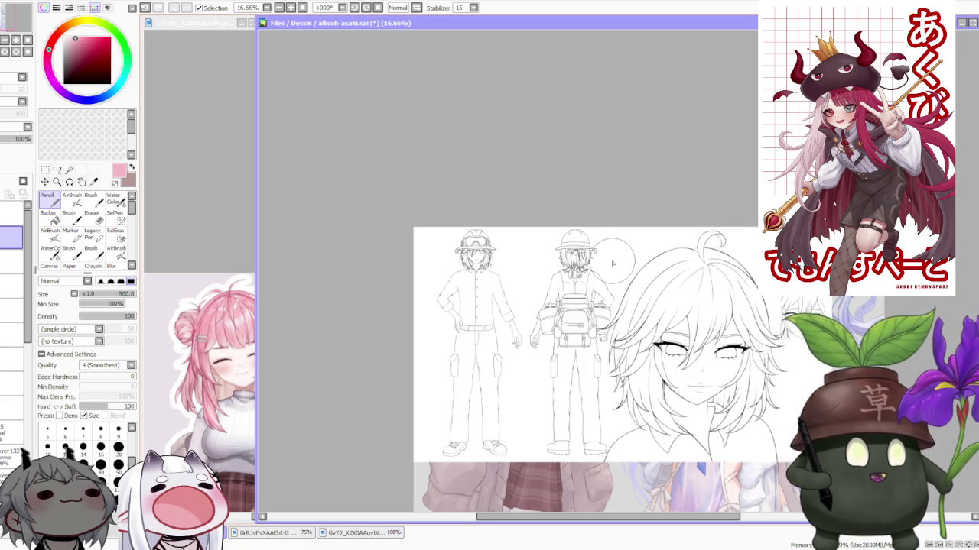
scroll(613, 264, up, 1)
scroll(604, 262, up, 1)
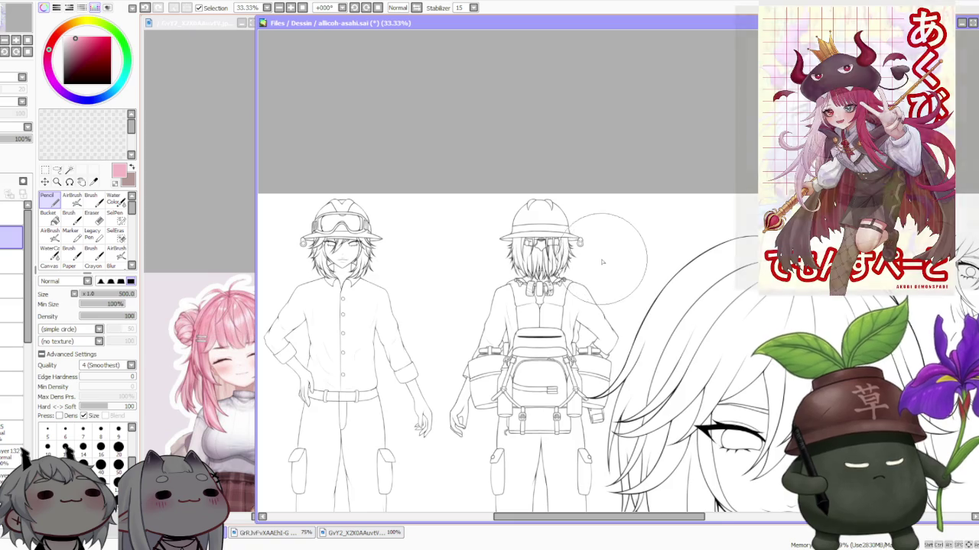
scroll(604, 262, down, 1)
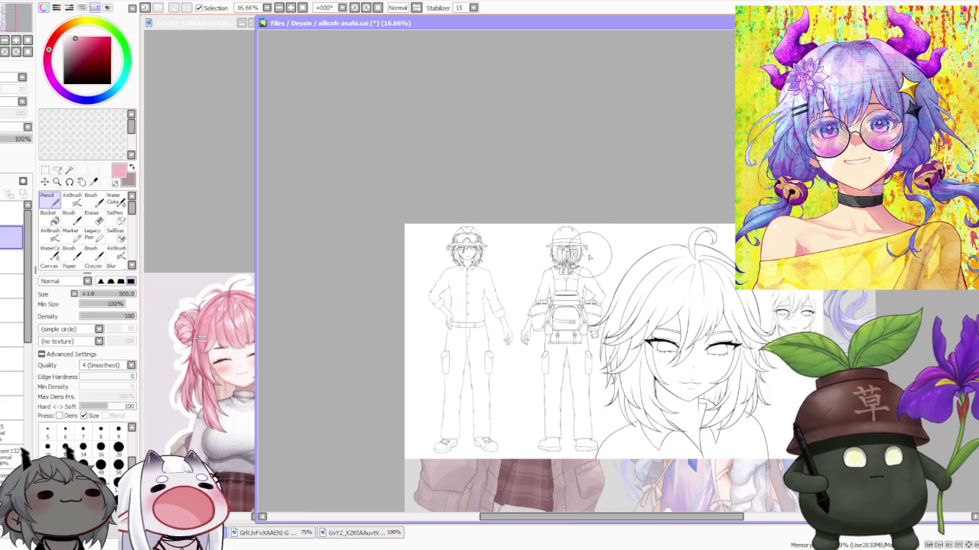
scroll(593, 266, up, 1)
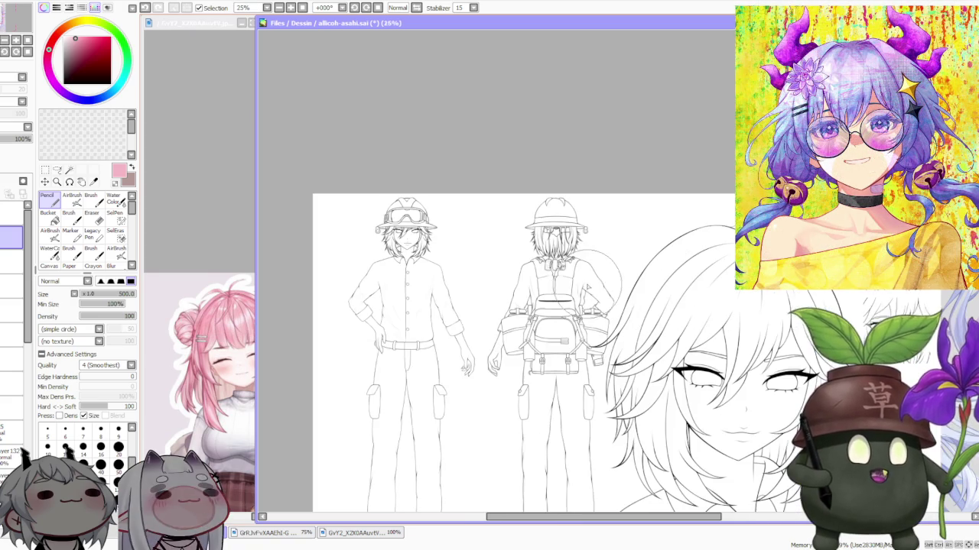
scroll(539, 224, up, 2)
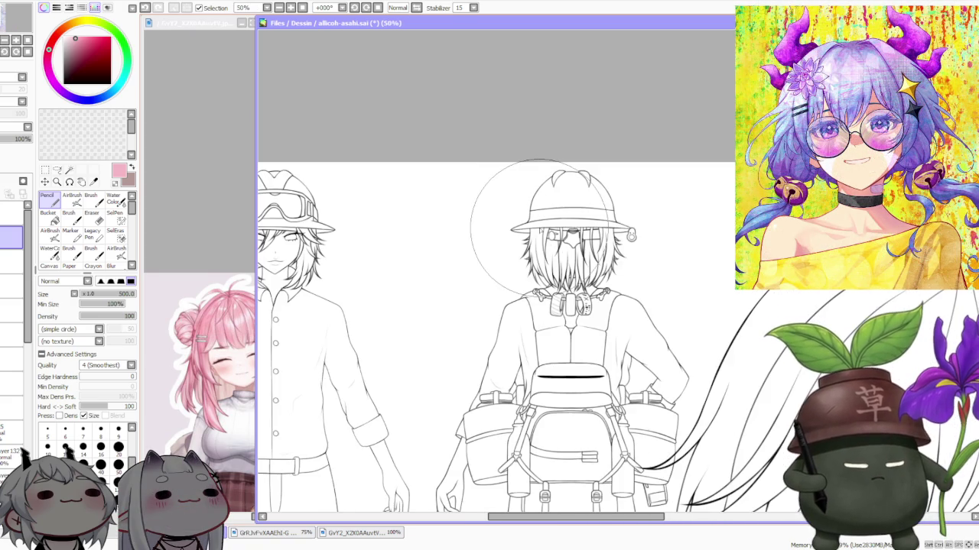
scroll(539, 224, down, 1)
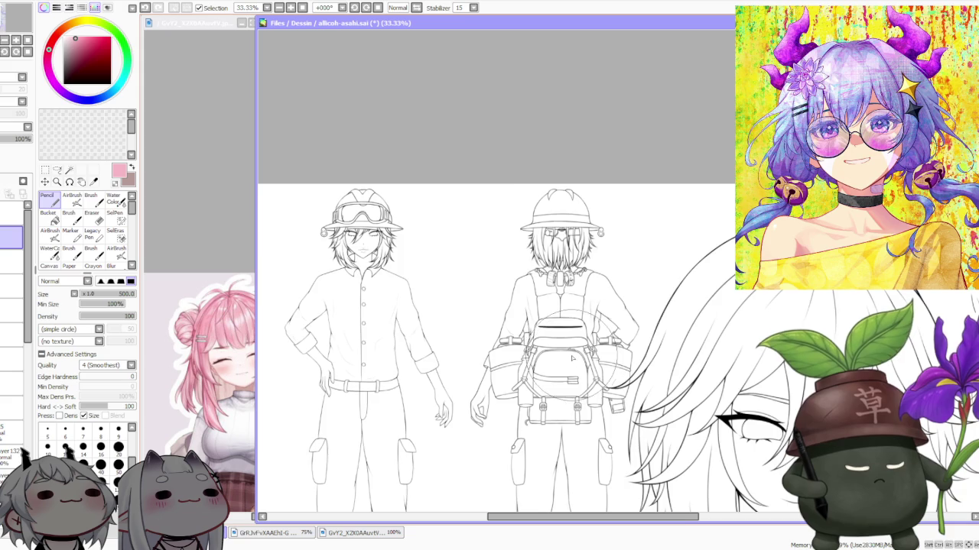
scroll(572, 357, up, 1)
scroll(570, 348, down, 2)
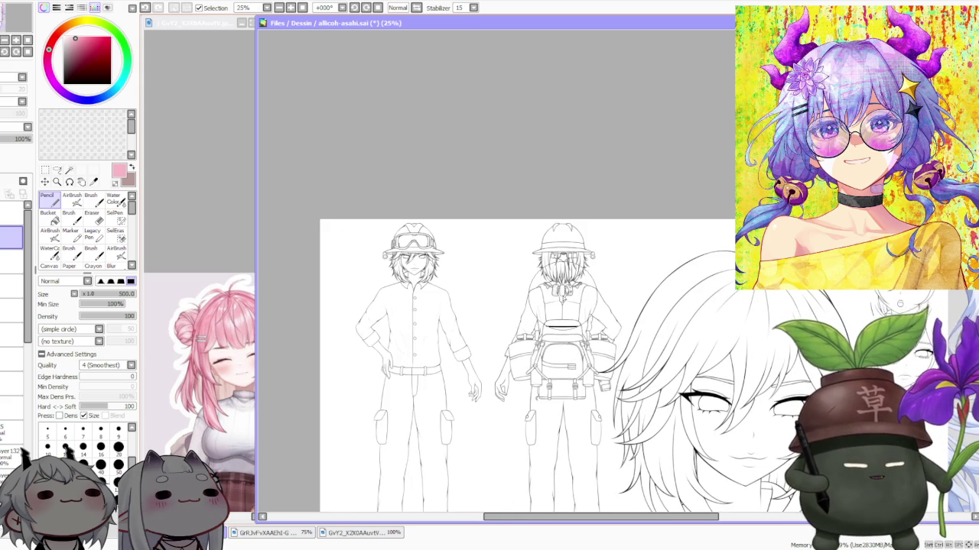
scroll(562, 294, down, 1)
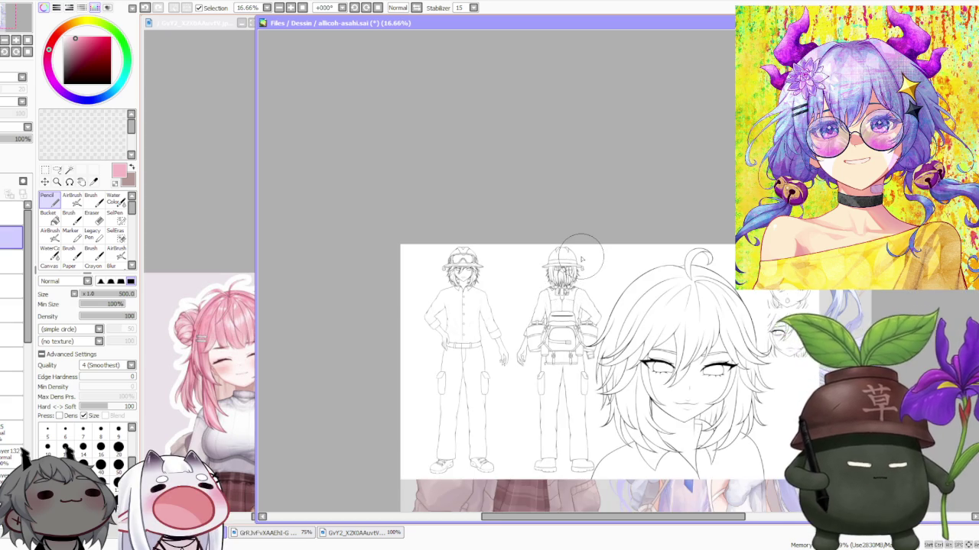
scroll(582, 260, up, 1)
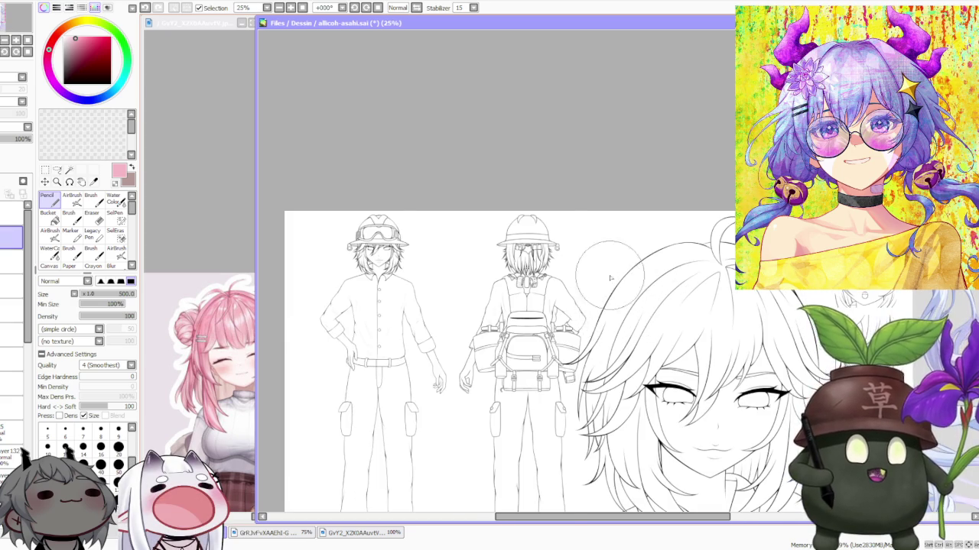
scroll(611, 280, down, 1)
scroll(656, 313, up, 1)
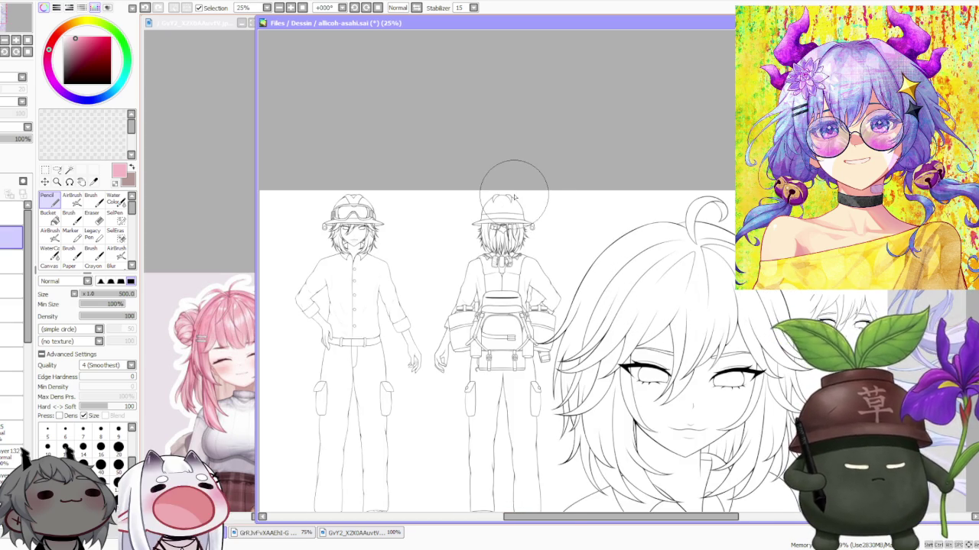
scroll(476, 165, down, 1)
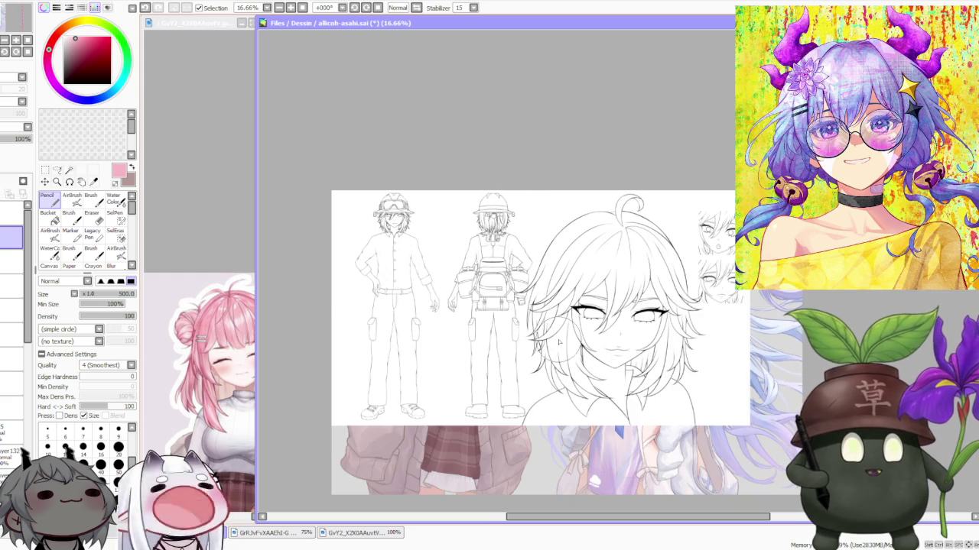
scroll(619, 346, up, 1)
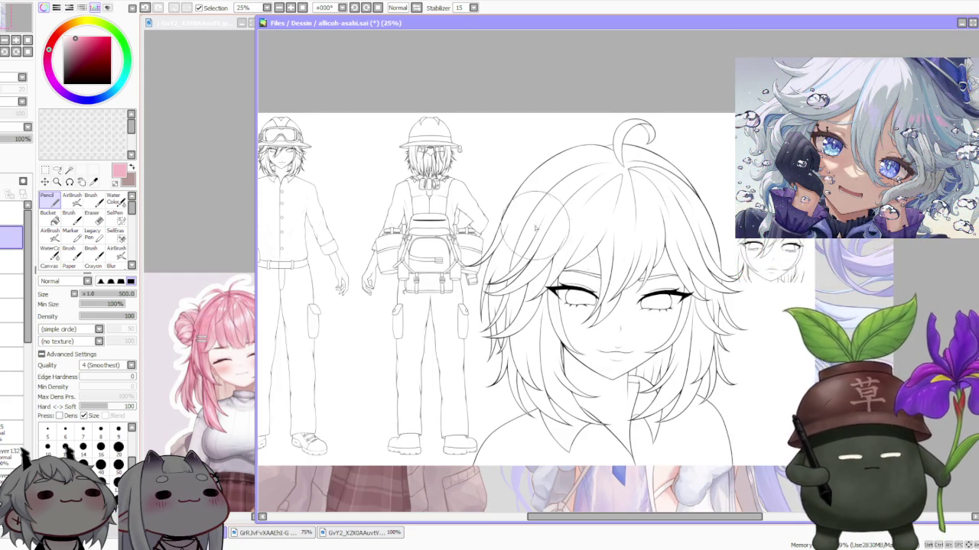
scroll(527, 220, down, 1)
scroll(441, 182, up, 2)
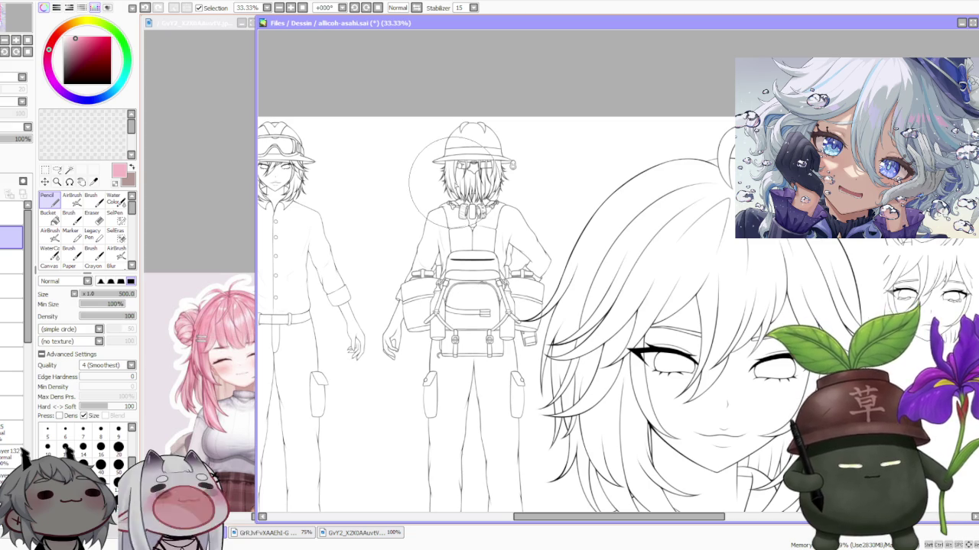
scroll(468, 178, down, 1)
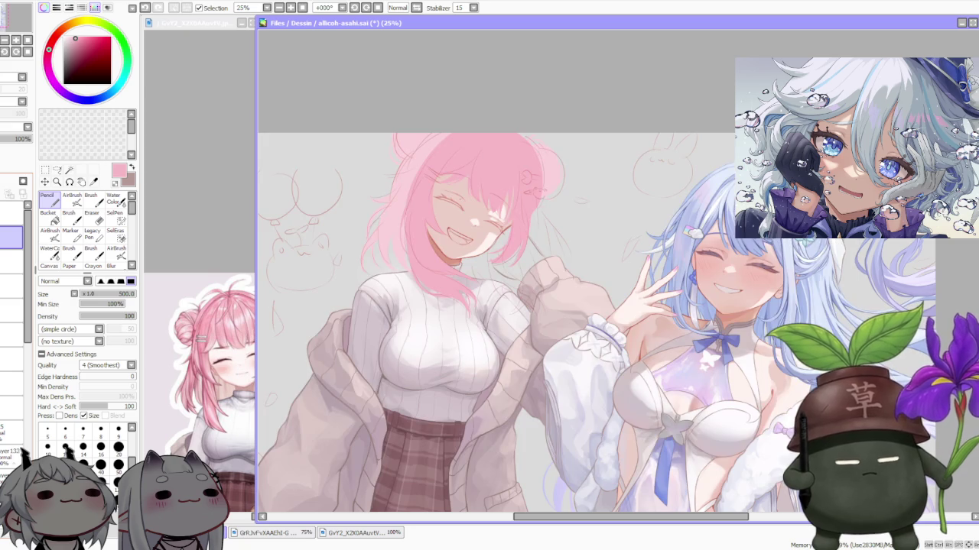
scroll(405, 126, down, 1)
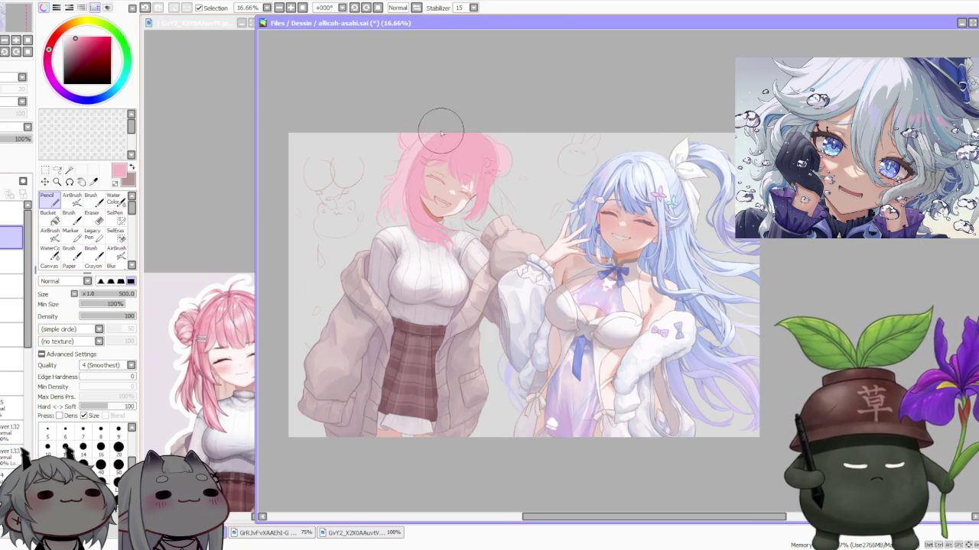
scroll(441, 133, up, 1)
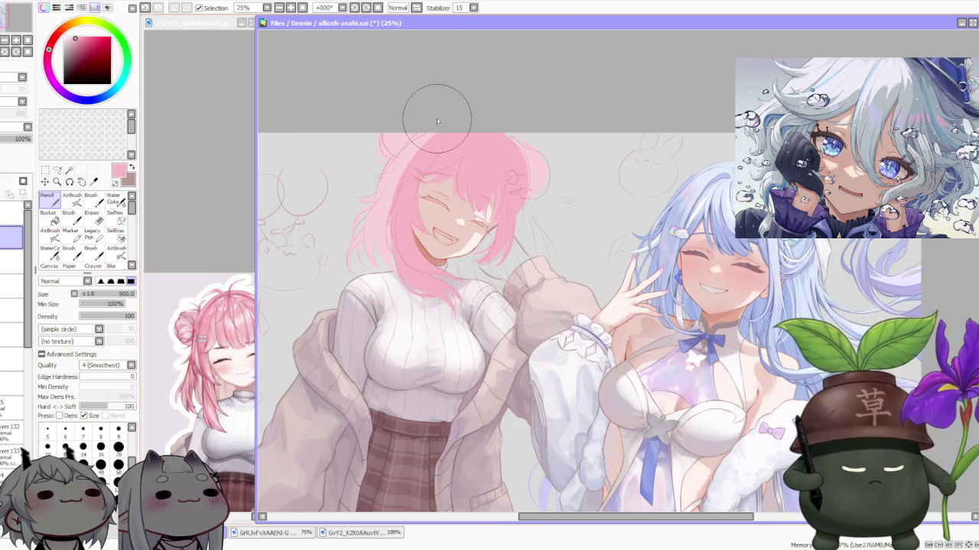
scroll(437, 120, down, 1)
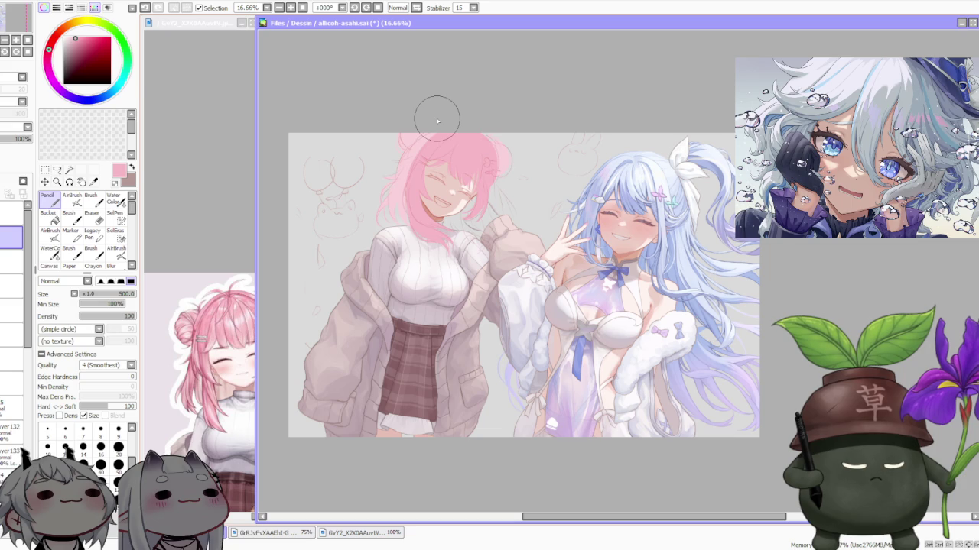
scroll(437, 121, up, 1)
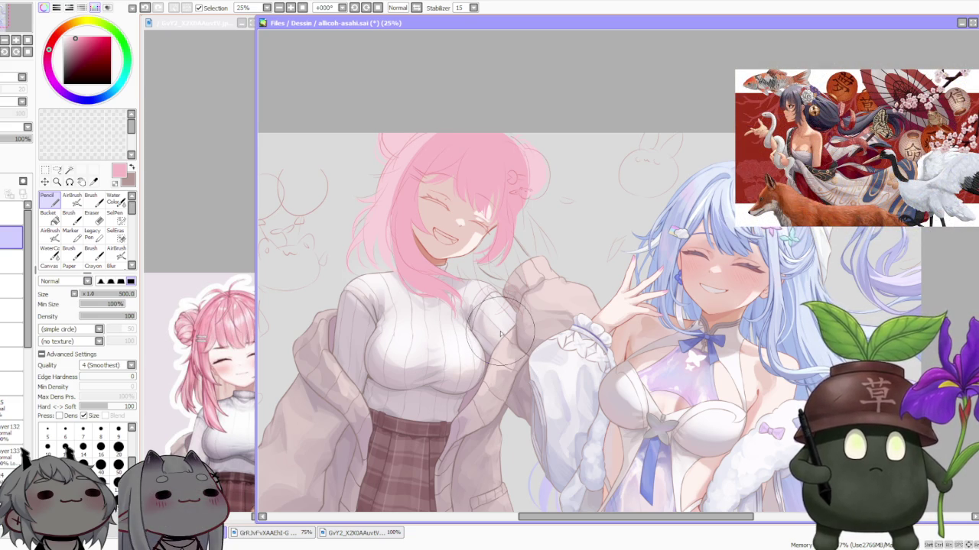
scroll(633, 330, down, 1)
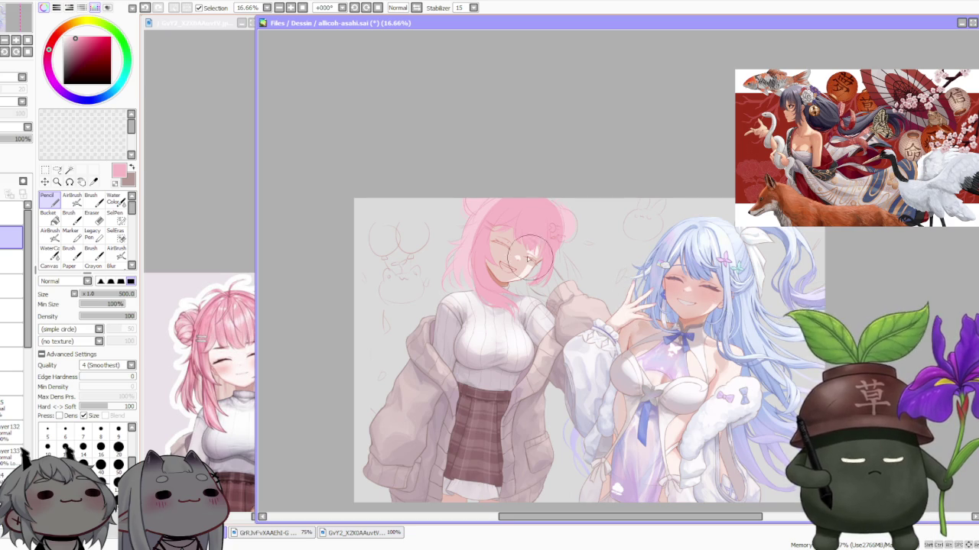
scroll(573, 272, up, 2)
scroll(514, 259, down, 2)
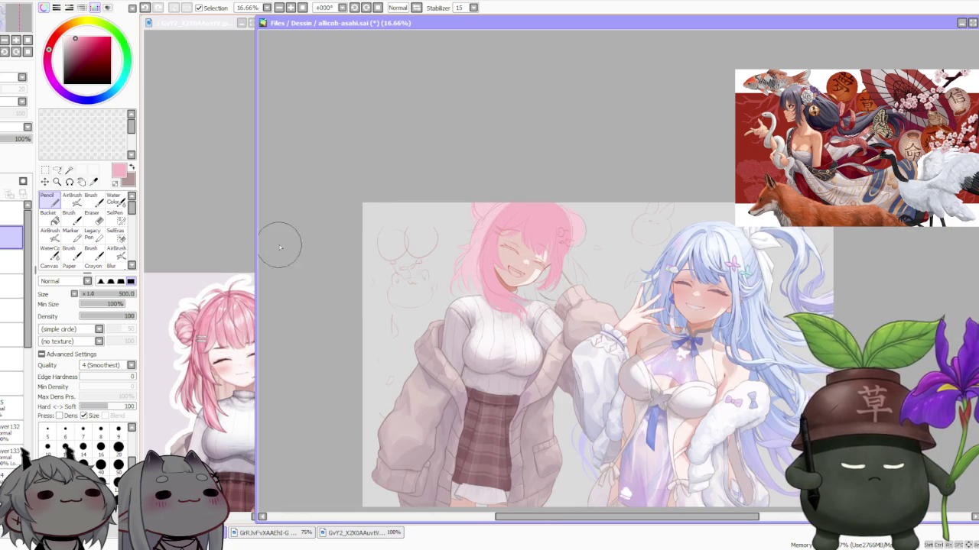
click(204, 224)
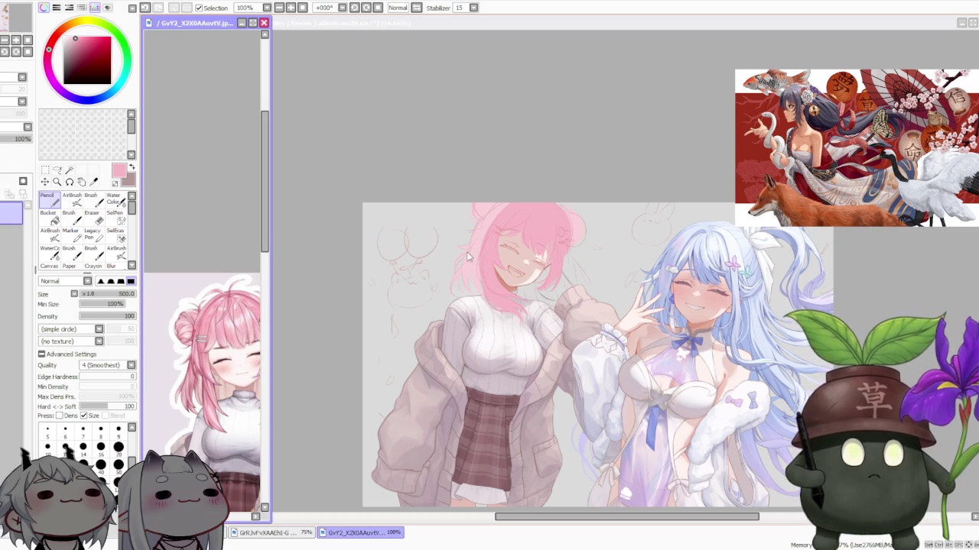
- Zoom the reference image to 50% and the main canvas to 12.5%, showing the full-length pink-haired character
click(575, 144)
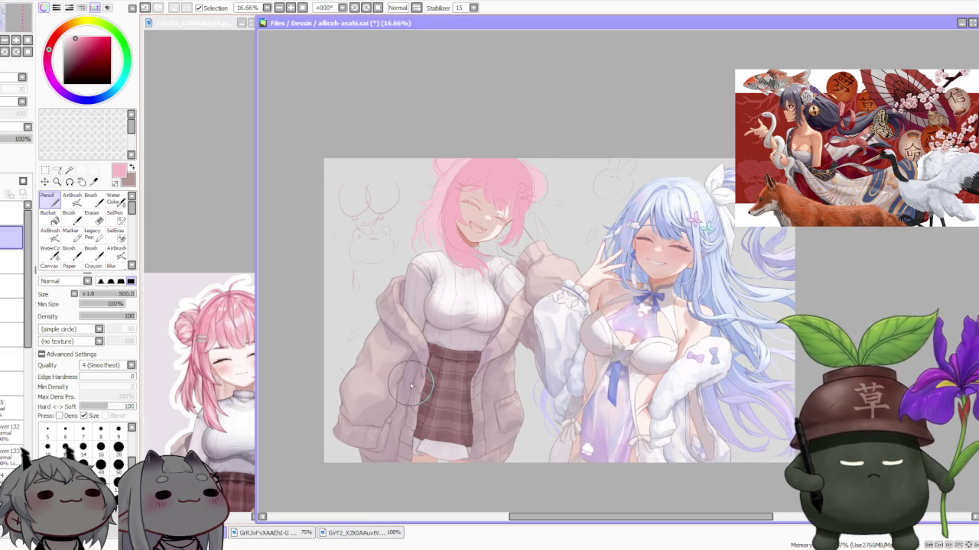
click(203, 437)
scroll(215, 447, down, 5)
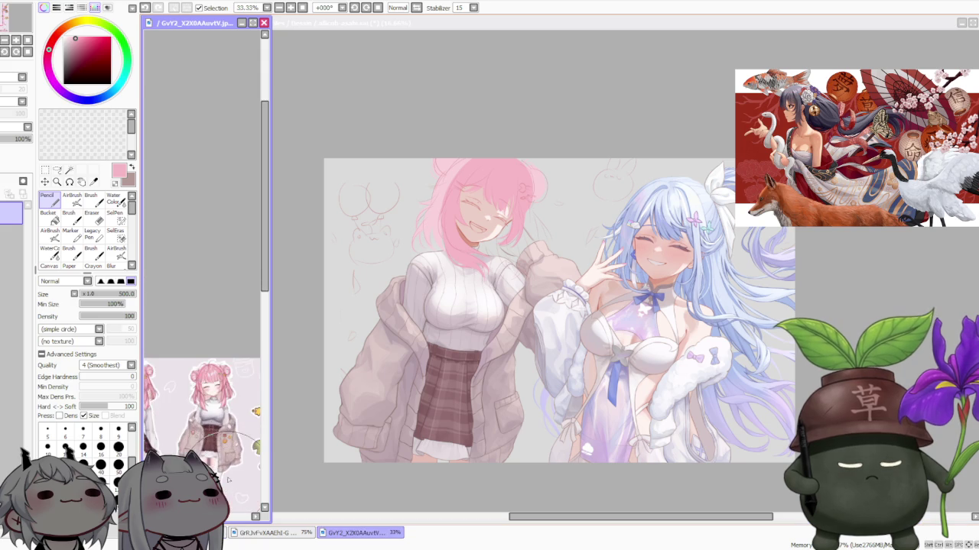
scroll(229, 455, up, 3)
scroll(219, 419, down, 3)
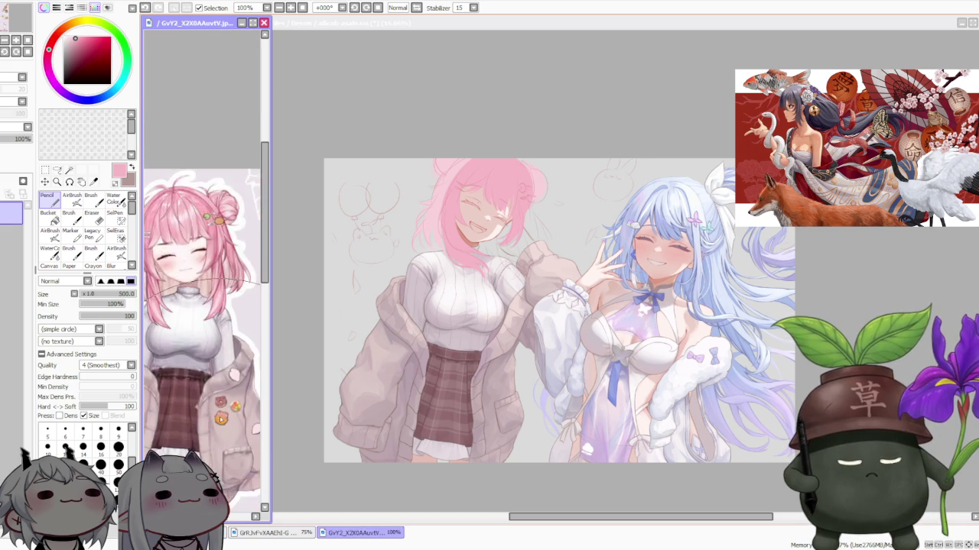
scroll(219, 419, down, 2)
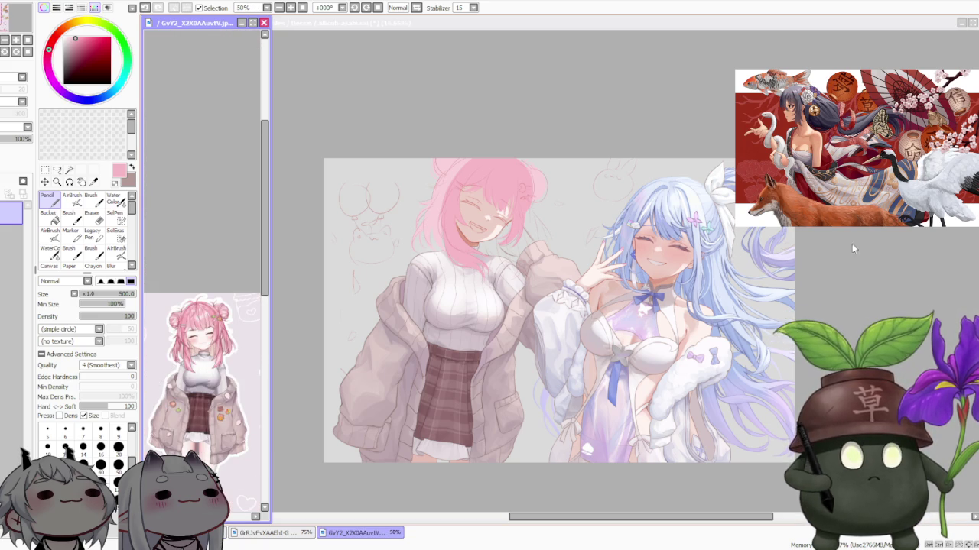
scroll(650, 224, down, 1)
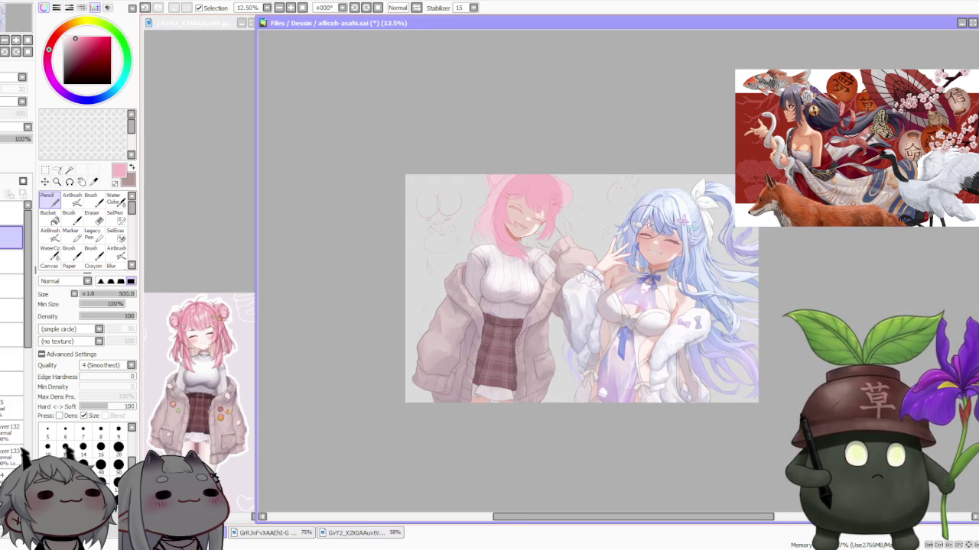
scroll(647, 211, up, 1)
scroll(650, 218, up, 1)
scroll(653, 229, down, 1)
scroll(654, 229, down, 1)
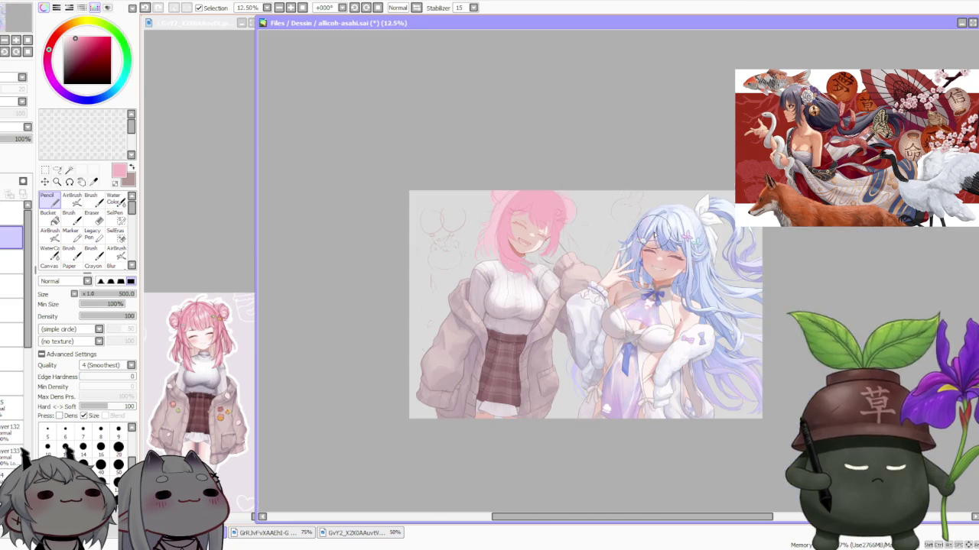